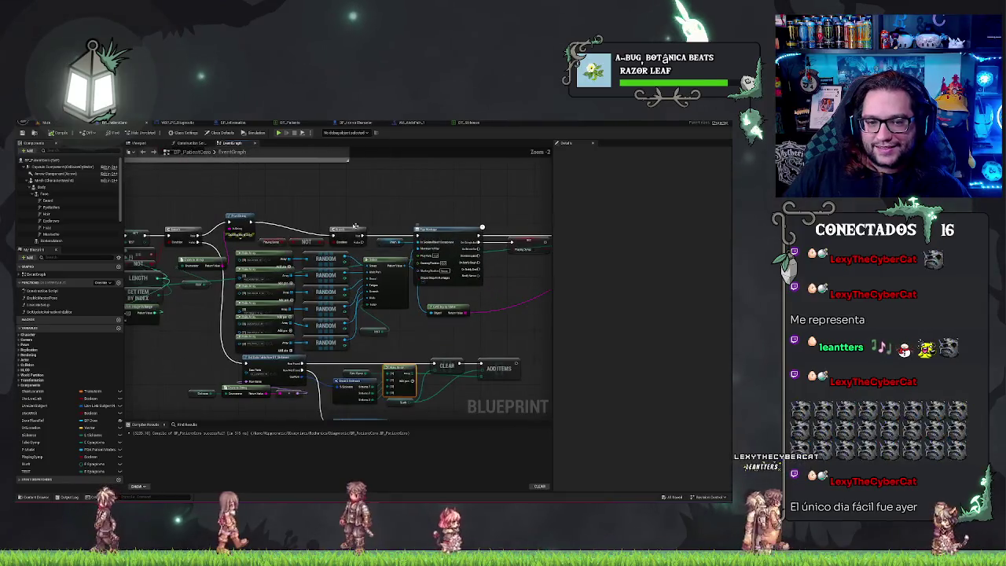
Pan around the BP_PatientCore event graph and check the DT_Sickness data table before returning
{"action": "mouse_move", "coordinate": [290, 305]}
{"action": "left_mouse_down"}
{"action": "mouse_move", "coordinate": [283, 299]}
{"action": "mouse_move", "coordinate": [299, 294]}
{"action": "mouse_move", "coordinate": [339, 299]}
{"action": "left_mouse_up"}
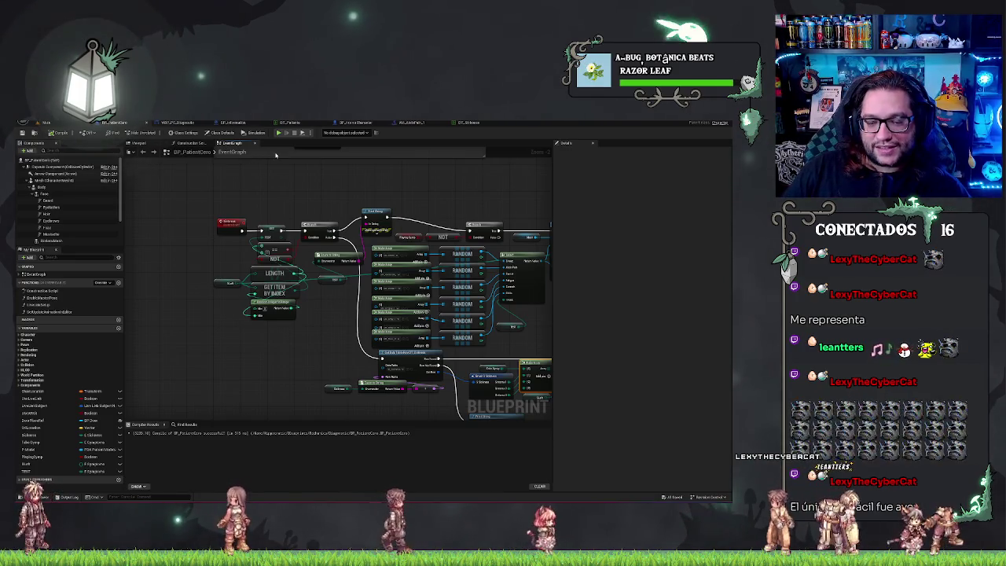
{"action": "mouse_move", "coordinate": [399, 417]}
{"action": "left_mouse_down"}
{"action": "mouse_move", "coordinate": [300, 377]}
{"action": "mouse_move", "coordinate": [315, 325]}
{"action": "mouse_move", "coordinate": [337, 333]}
{"action": "mouse_move", "coordinate": [326, 318]}
{"action": "mouse_move", "coordinate": [170, 337]}
{"action": "left_mouse_up"}
{"action": "right_click", "coordinate": [326, 318]}
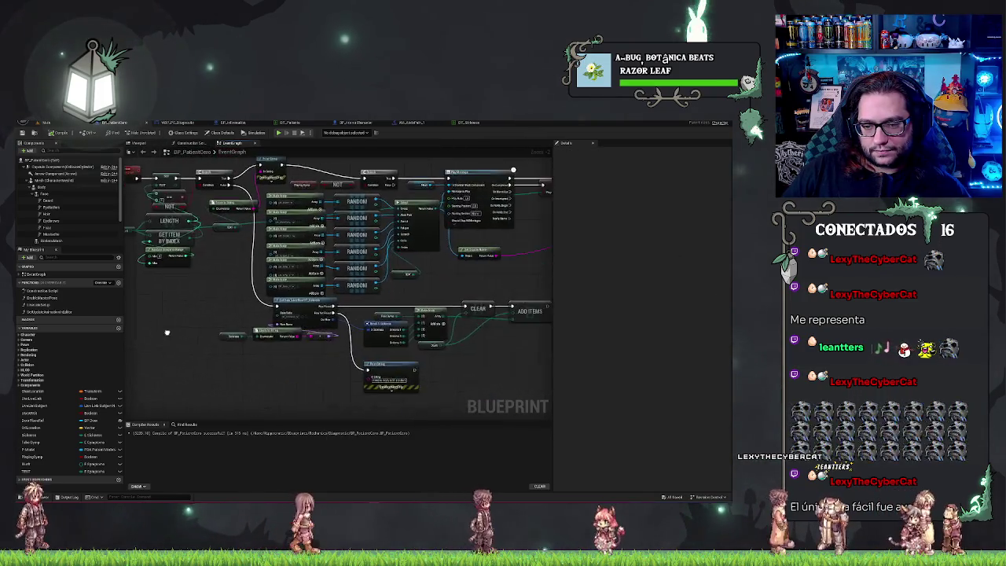
{"action": "right_click", "coordinate": [429, 355]}
{"action": "left_click", "coordinate": [528, 353]}
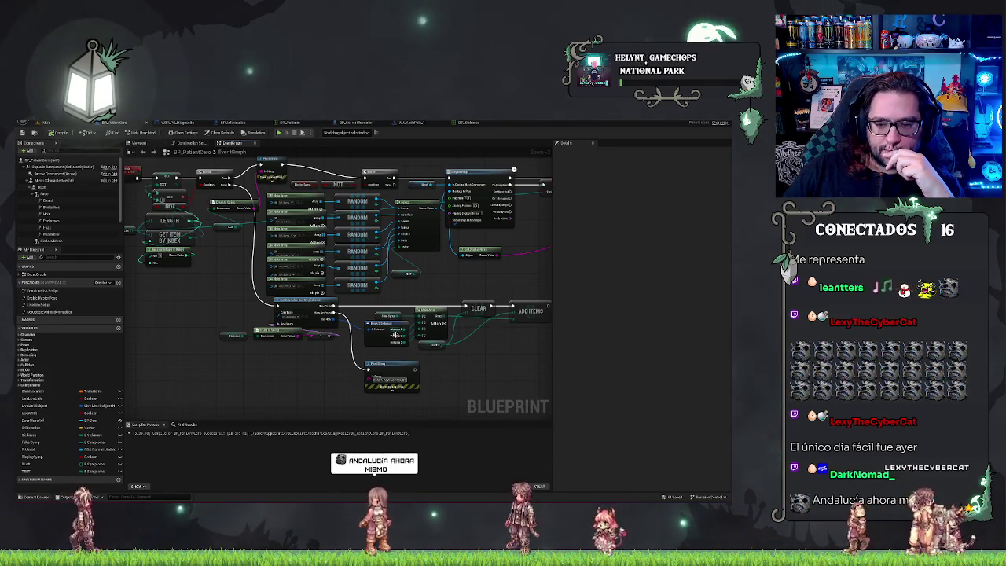
{"action": "left_click", "coordinate": [466, 122]}
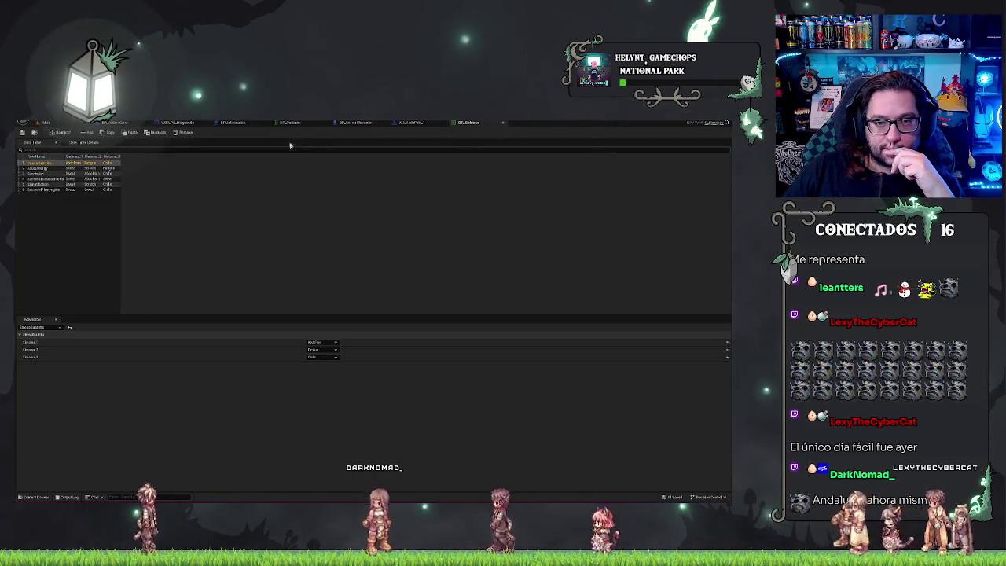
{"action": "left_click", "coordinate": [132, 123]}
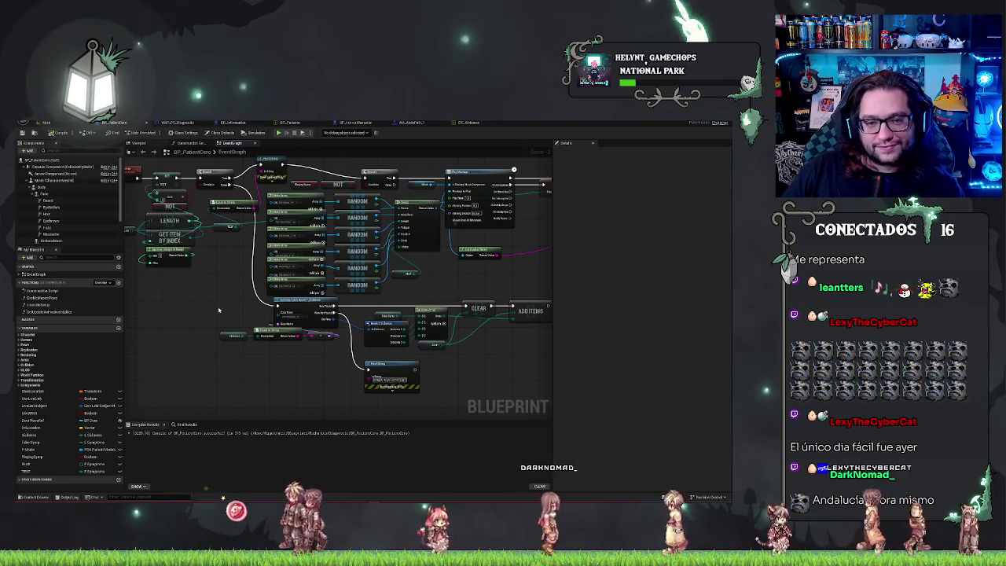
Zoom in on the Remove and Print String nodes and nudge the small variable node up-left
{"action": "scroll", "coordinate": [218, 309], "scroll_direction": "up", "scroll_amount": 2}
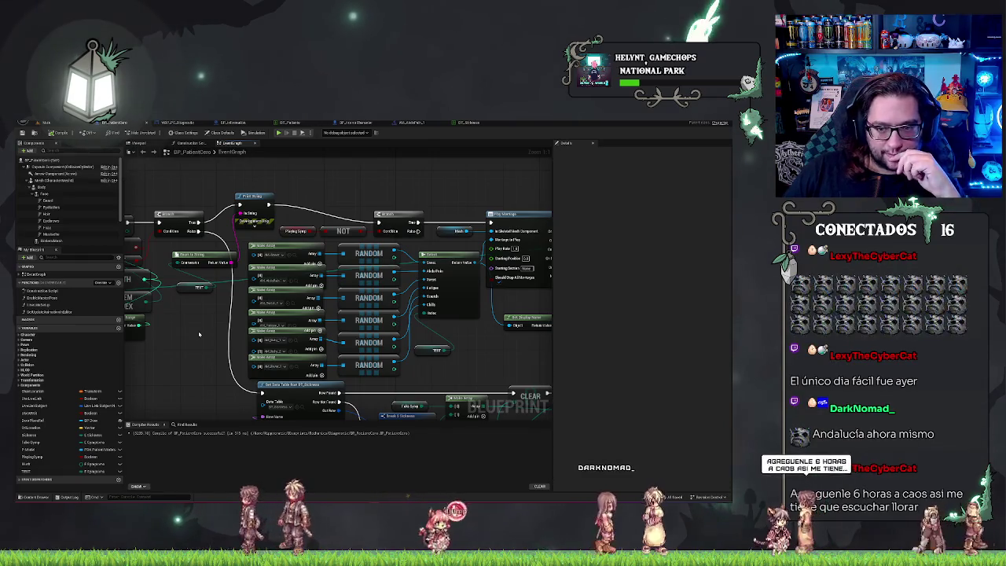
{"action": "left_click_drag", "start_coordinate": [514, 357], "coordinate": [275, 332]}
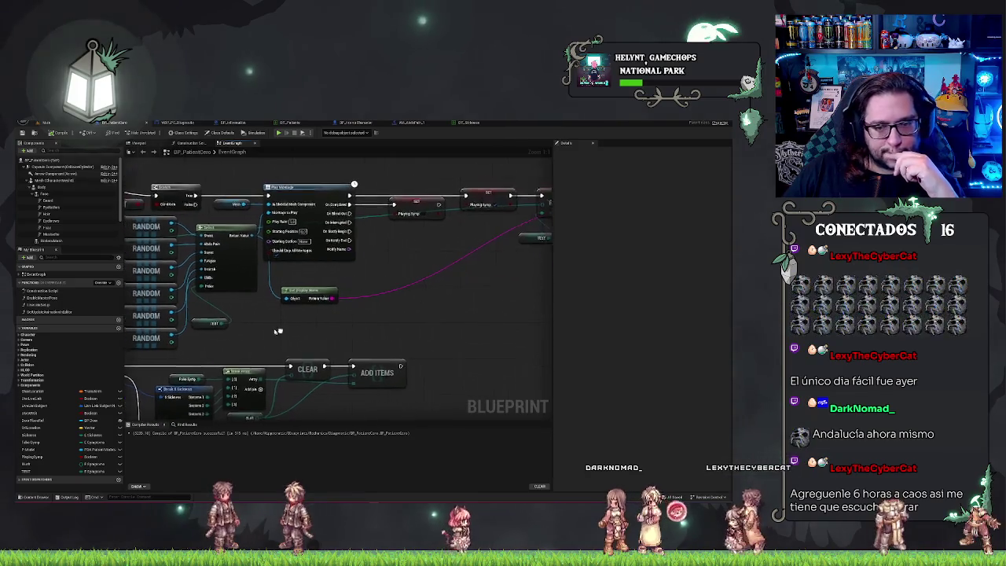
{"action": "left_click_drag", "start_coordinate": [472, 316], "coordinate": [296, 314]}
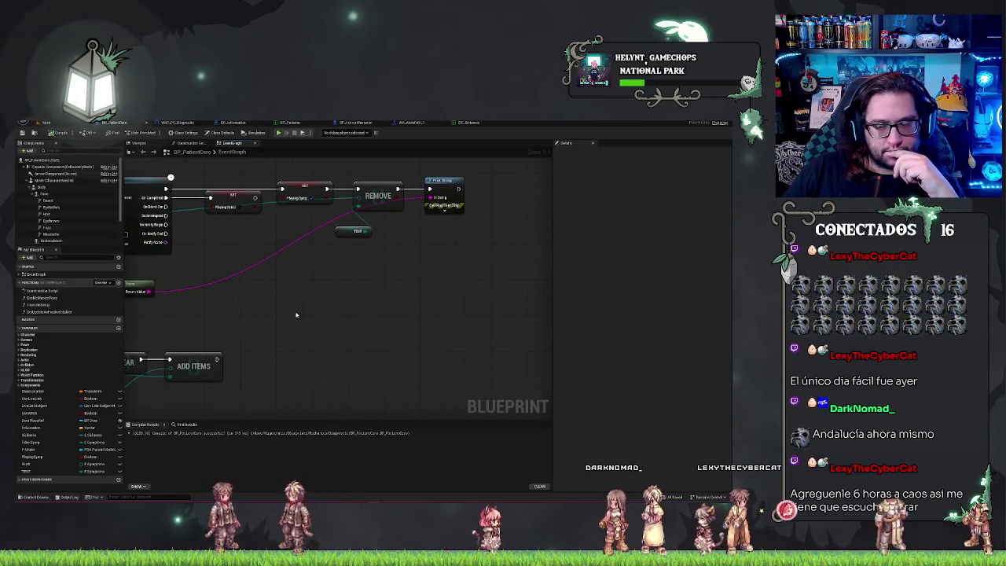
{"action": "left_click_drag", "start_coordinate": [339, 234], "coordinate": [288, 221]}
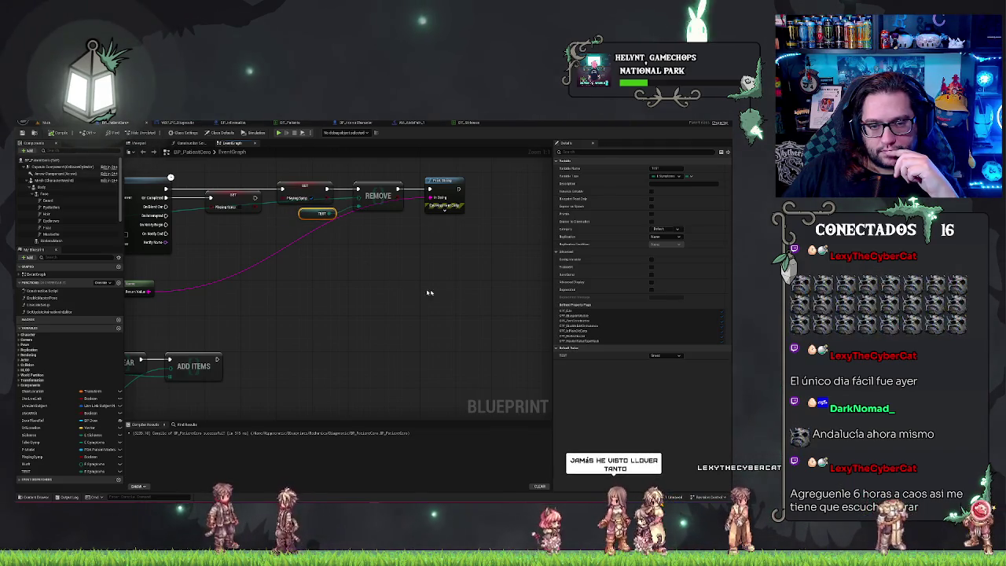
{"action": "scroll", "coordinate": [342, 280], "scroll_direction": "down", "scroll_amount": 3}
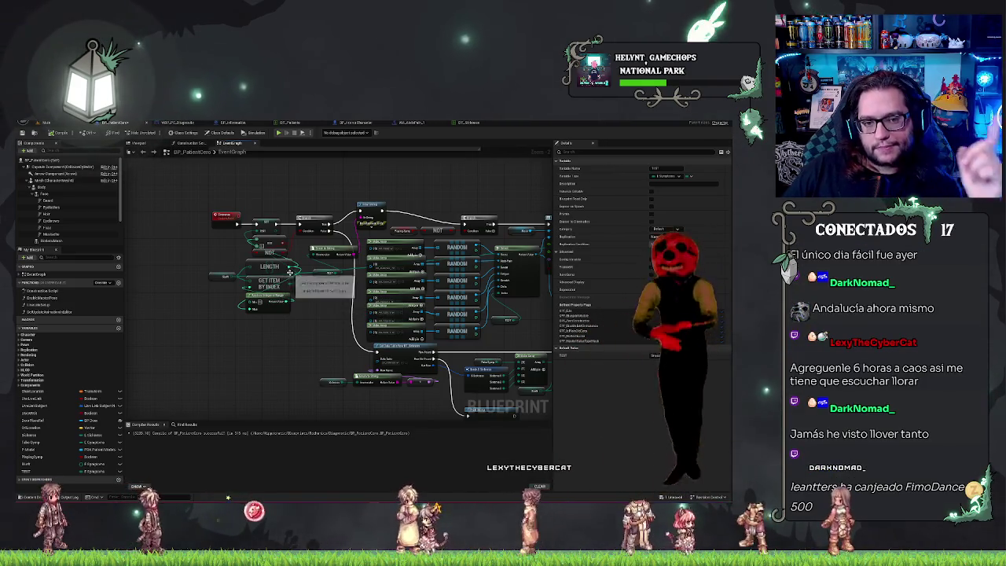
Add a 'sickness' node from the LENGTH output and raise the reroute point on the green wire
{"action": "left_click_drag", "start_coordinate": [291, 267], "coordinate": [336, 345]}
{"action": "type", "text": "max"}
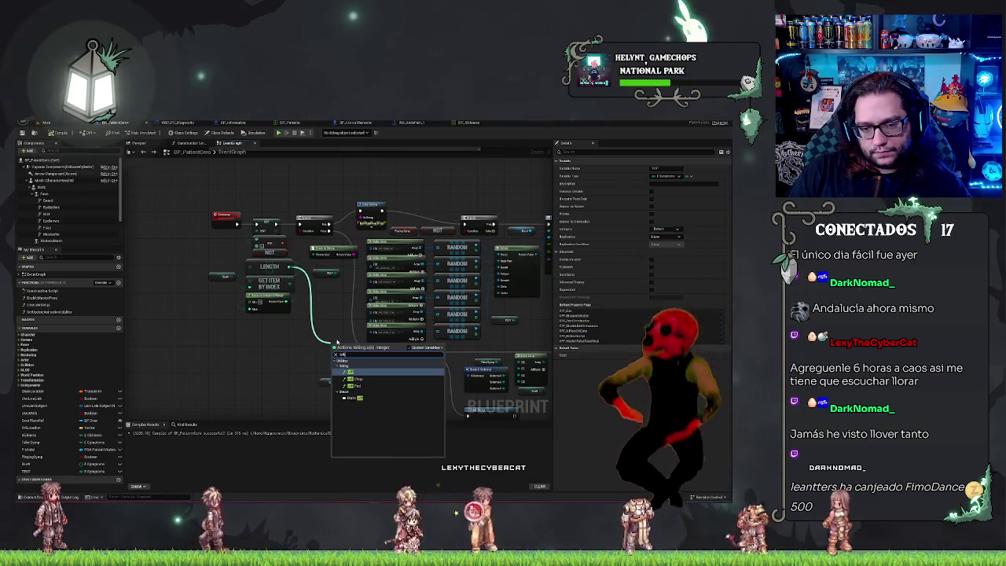
{"action": "key", "text": "BackSpace"}
{"action": "key", "text": "BackSpace"}
{"action": "key", "text": "BackSpace"}
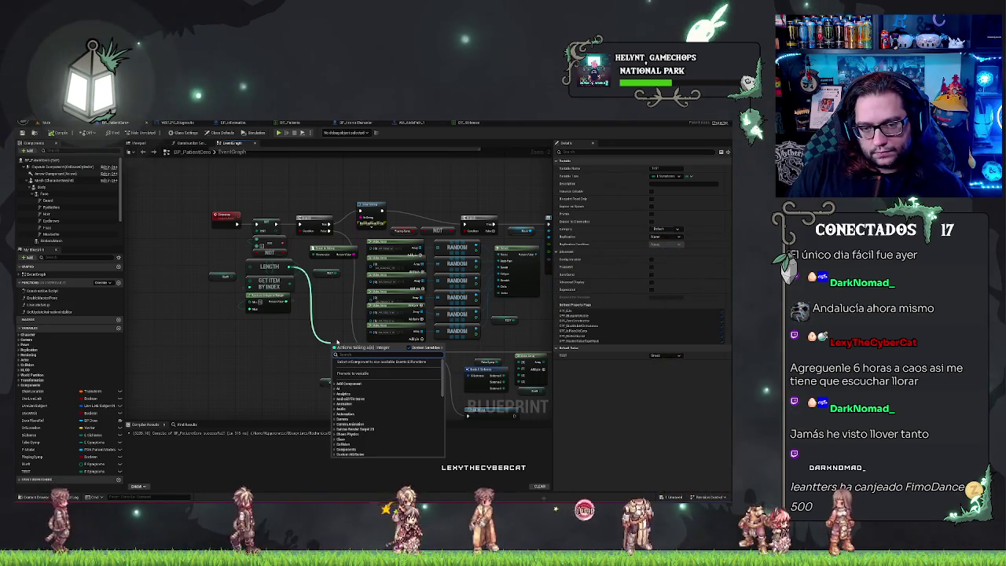
{"action": "type", "text": "sickness"}
{"action": "key", "text": "Return"}
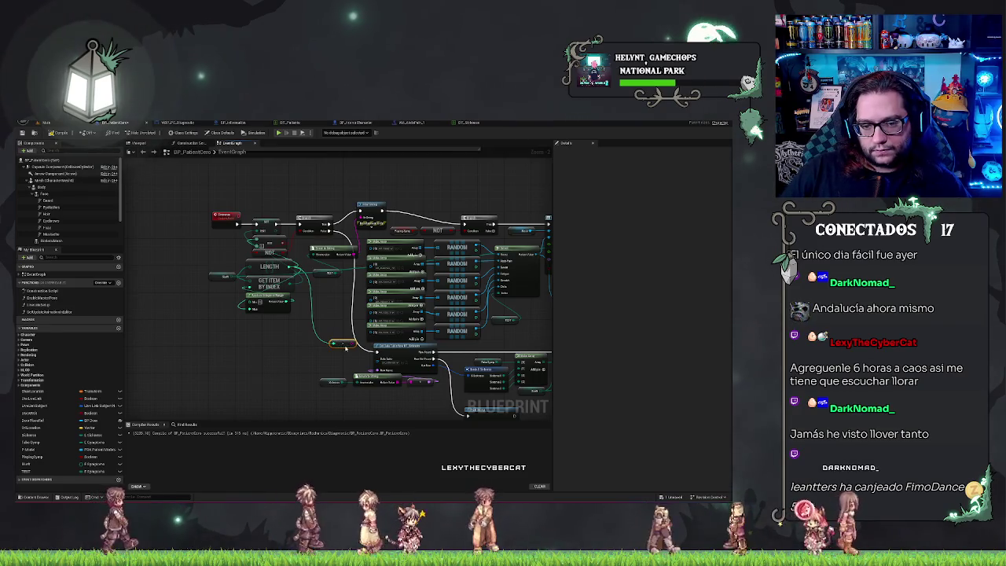
{"action": "left_click_drag", "start_coordinate": [542, 353], "coordinate": [334, 354]}
{"action": "left_click_drag", "start_coordinate": [652, 364], "coordinate": [496, 363]}
{"action": "left_click_drag", "start_coordinate": [455, 292], "coordinate": [456, 264]}
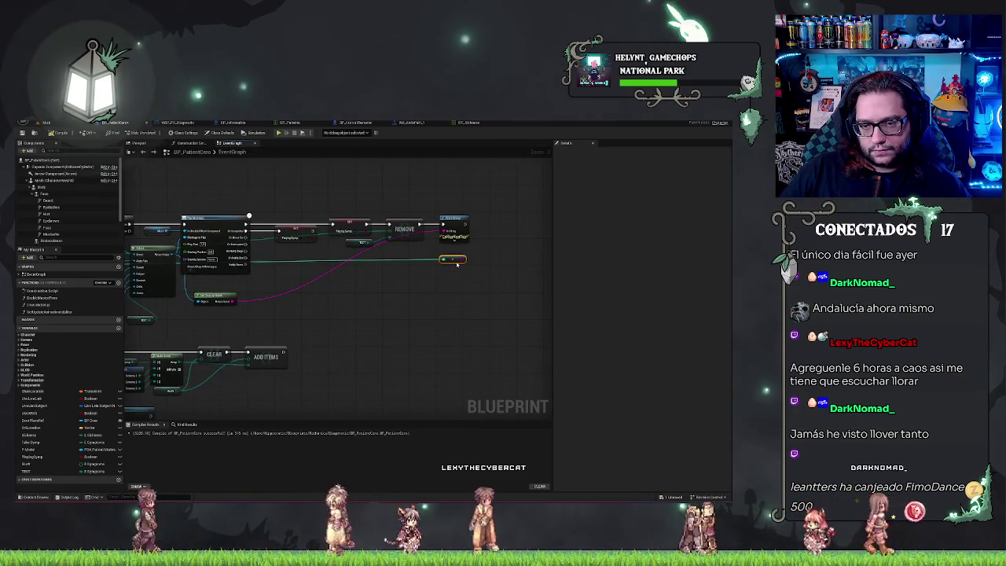
Add an Append node from Return Value and wire it into Print String's In String
{"action": "left_click_drag", "start_coordinate": [230, 301], "coordinate": [283, 289]}
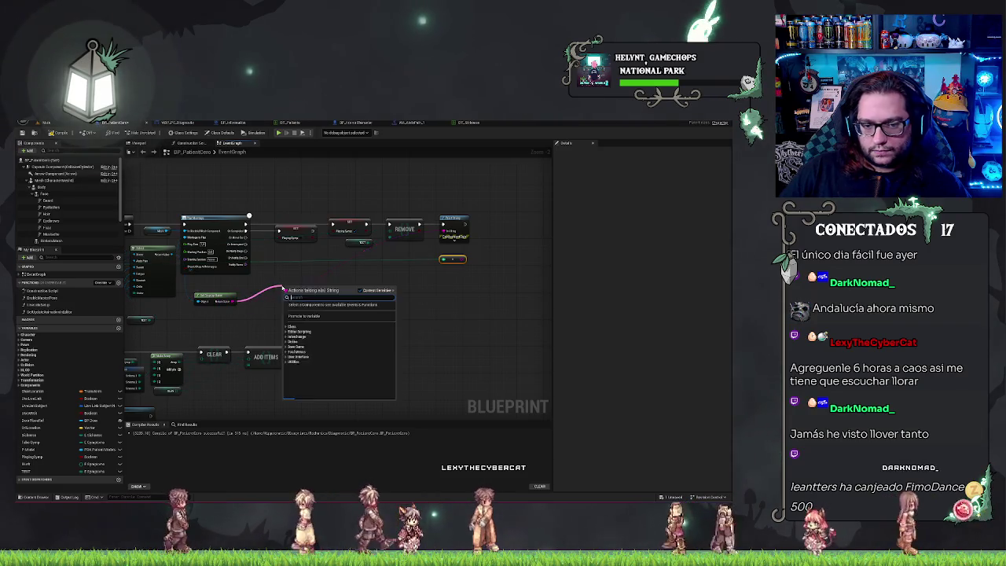
{"action": "type", "text": "append"}
{"action": "left_click", "coordinate": [337, 312]}
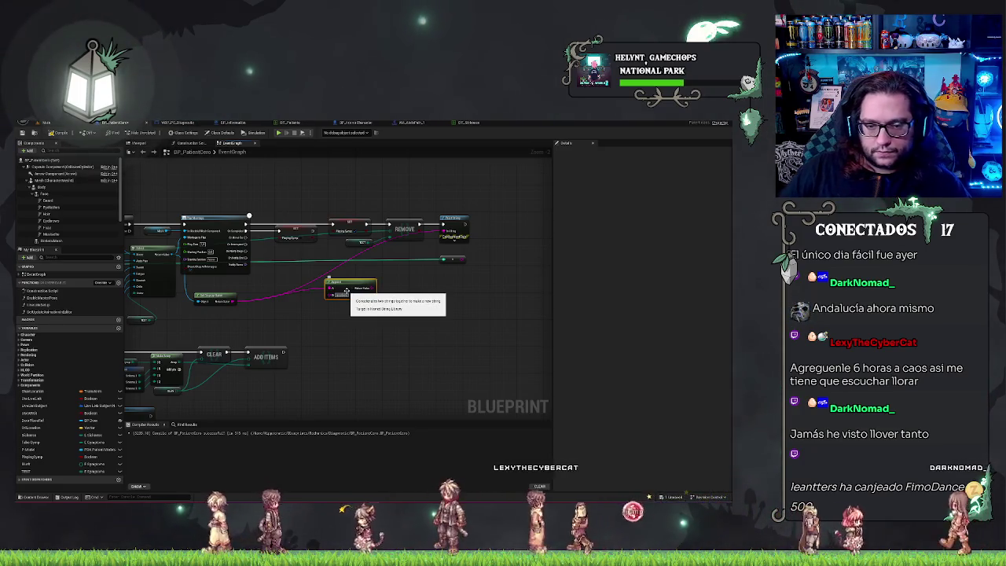
{"action": "mouse_move", "coordinate": [465, 261]}
{"action": "left_mouse_down"}
{"action": "mouse_move", "coordinate": [328, 291]}
{"action": "mouse_move", "coordinate": [368, 289]}
{"action": "left_mouse_up"}
{"action": "mouse_move", "coordinate": [373, 289]}
{"action": "left_mouse_down"}
{"action": "mouse_move", "coordinate": [400, 234]}
{"action": "mouse_move", "coordinate": [441, 235]}
{"action": "left_mouse_up"}
{"action": "left_click_drag", "start_coordinate": [355, 279], "coordinate": [396, 259]}
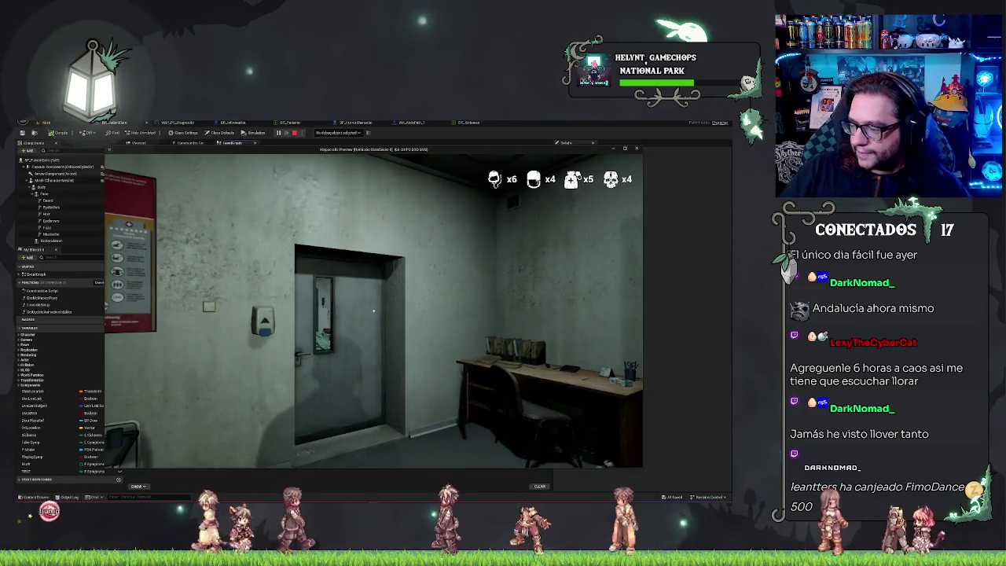
Walk the player to the desk computer, then maximize and restore the game preview window
{"action": "key", "text": "w"}
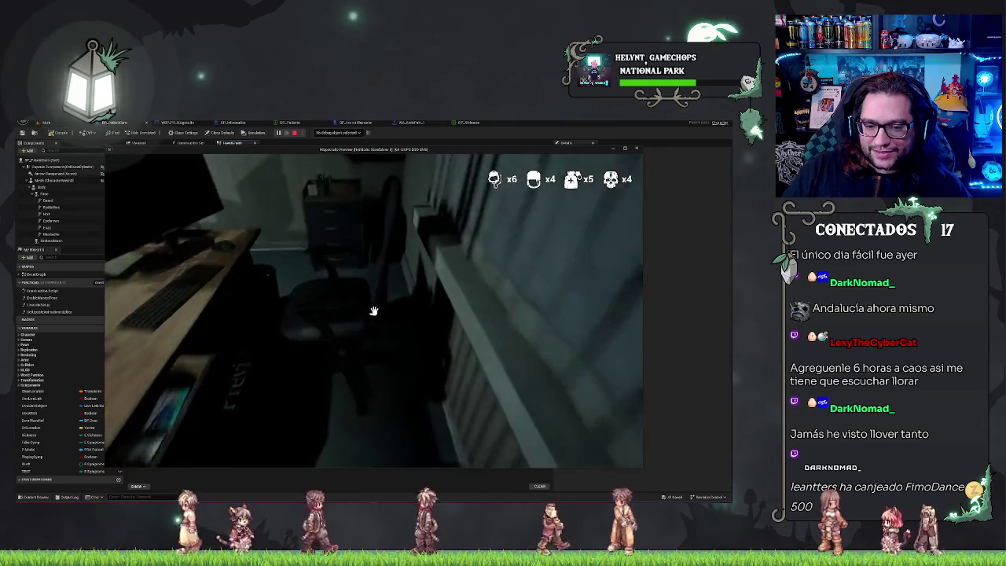
{"action": "left_click", "coordinate": [373, 310]}
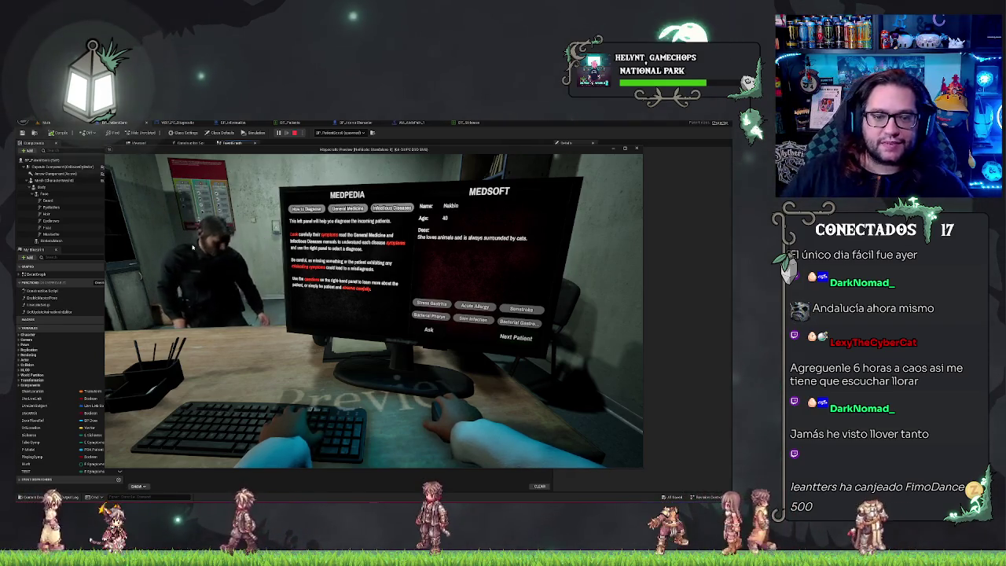
{"action": "double_click", "coordinate": [202, 149]}
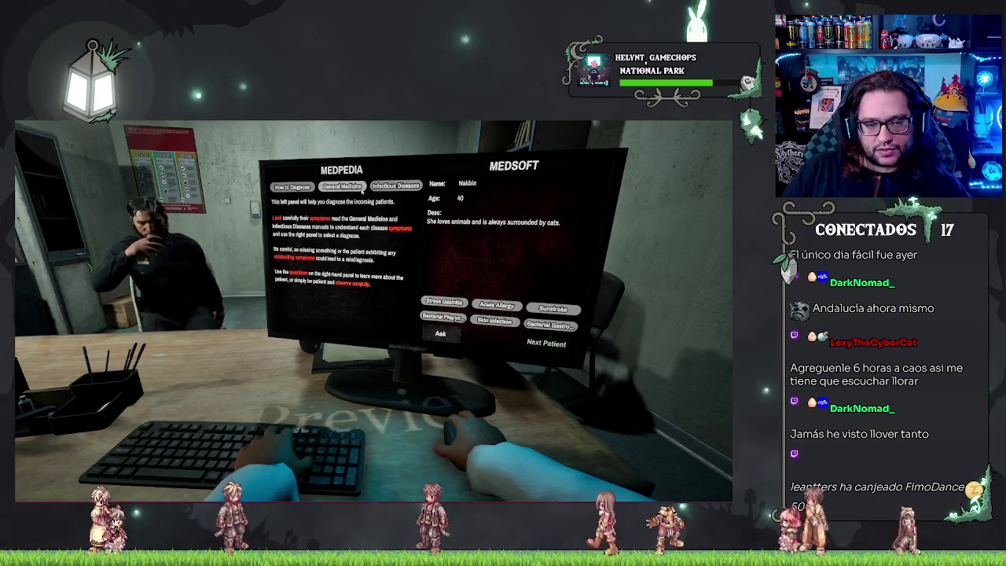
{"action": "mouse_move", "coordinate": [361, 126]}
{"action": "left_mouse_down"}
{"action": "mouse_move", "coordinate": [149, 235]}
{"action": "mouse_move", "coordinate": [33, 248]}
{"action": "left_mouse_up"}
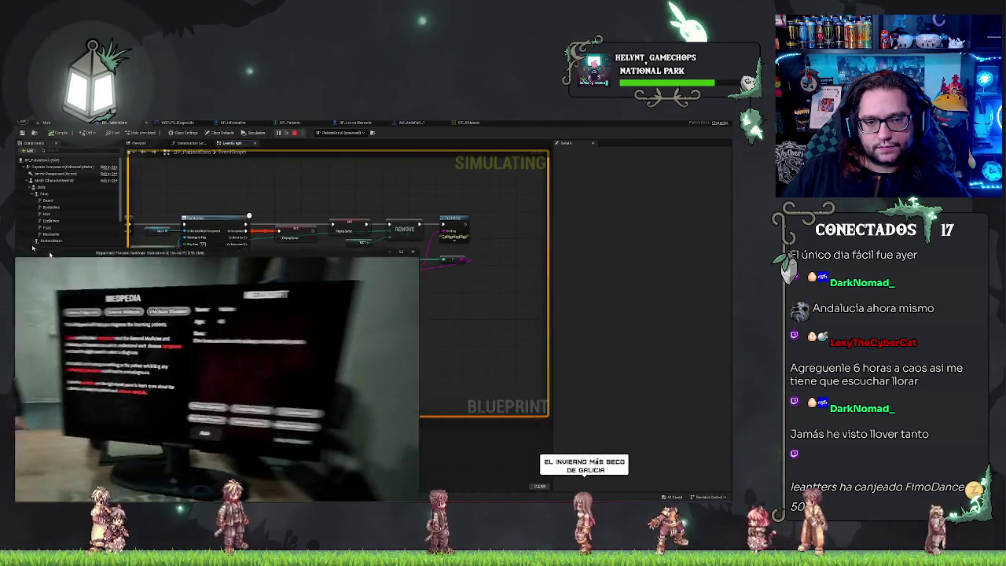
Bring the Blueprint editor forward, adjust the graph view, and position the game preview over it
{"action": "left_click", "coordinate": [33, 249]}
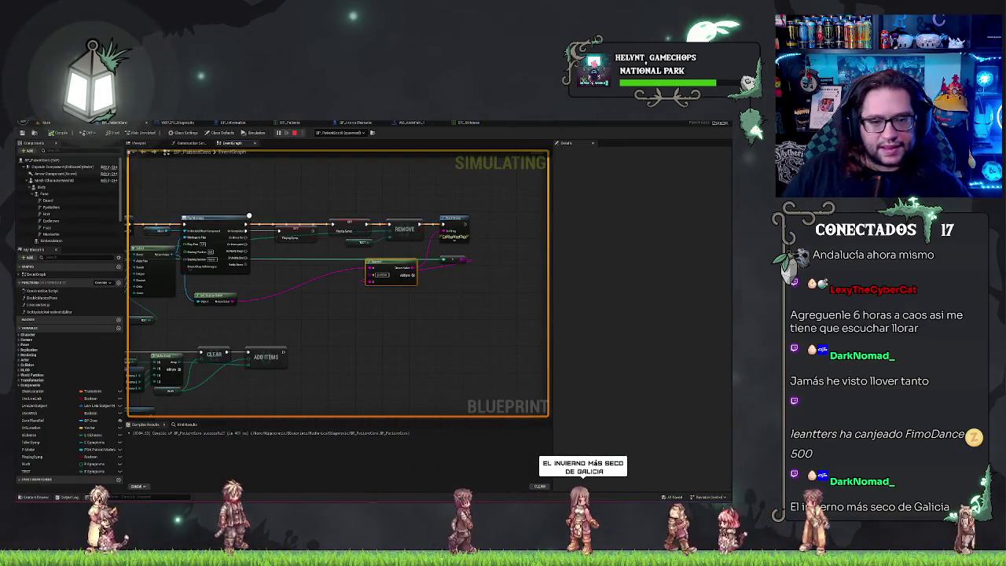
{"action": "mouse_move", "coordinate": [425, 280]}
{"action": "left_mouse_down"}
{"action": "mouse_move", "coordinate": [217, 314]}
{"action": "mouse_move", "coordinate": [245, 309]}
{"action": "left_mouse_up"}
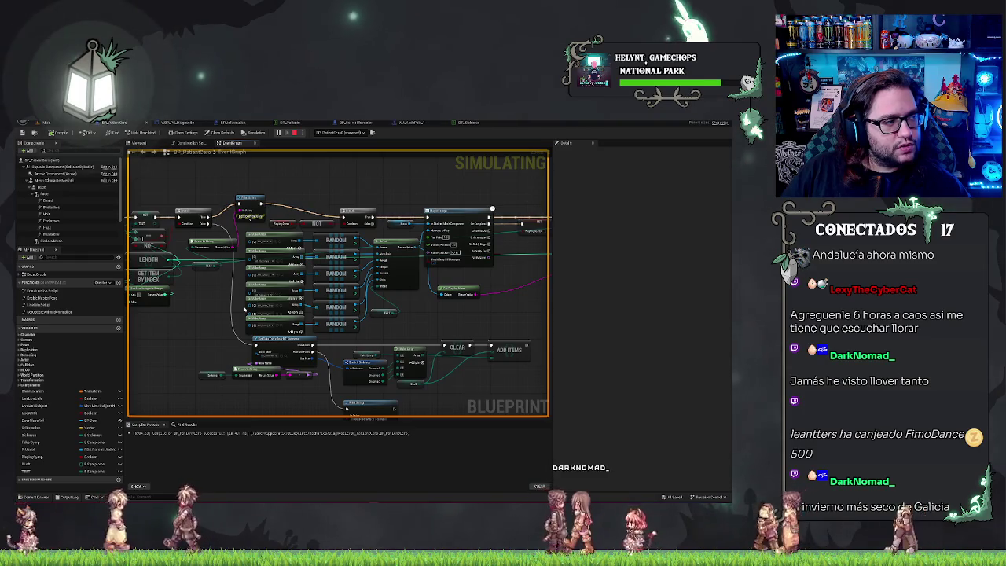
{"action": "left_click_drag", "start_coordinate": [220, 322], "coordinate": [285, 320]}
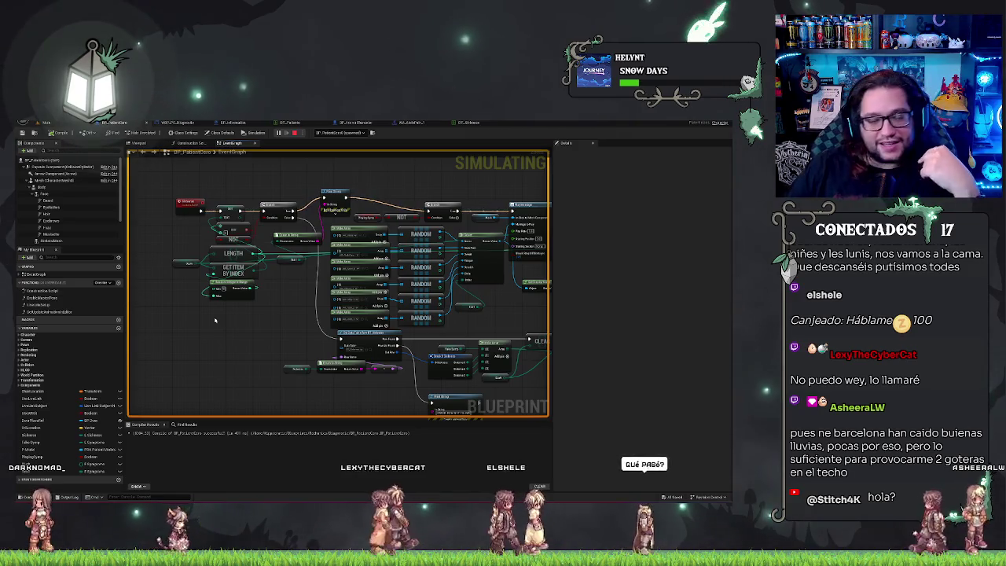
{"action": "left_click_drag", "start_coordinate": [245, 153], "coordinate": [391, 149]}
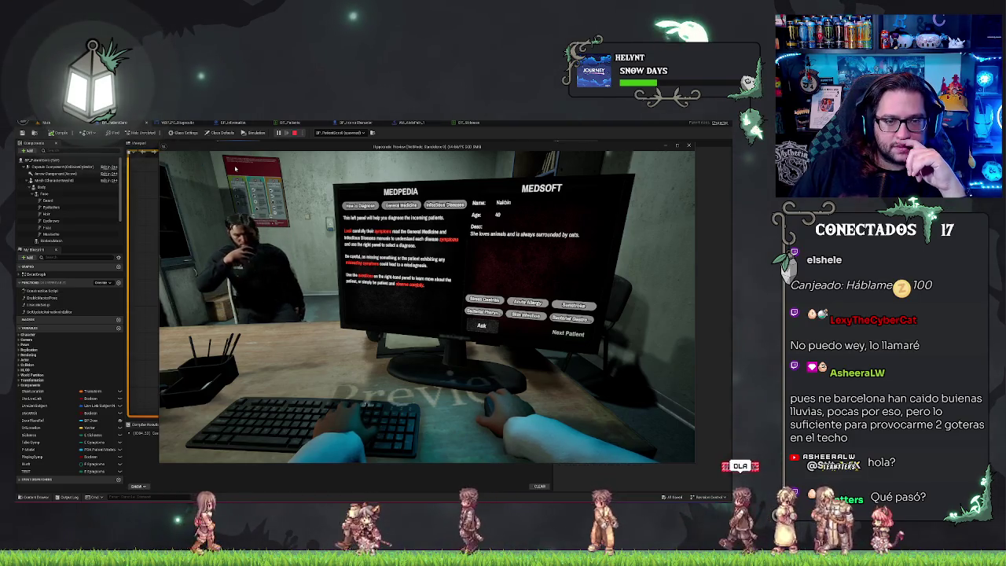
Shift the game preview, click the MEDSOFT patient screen, then bring the Blueprint graph to front
{"action": "mouse_move", "coordinate": [233, 147]}
{"action": "left_mouse_down"}
{"action": "mouse_move", "coordinate": [217, 249]}
{"action": "mouse_move", "coordinate": [220, 239]}
{"action": "left_mouse_up"}
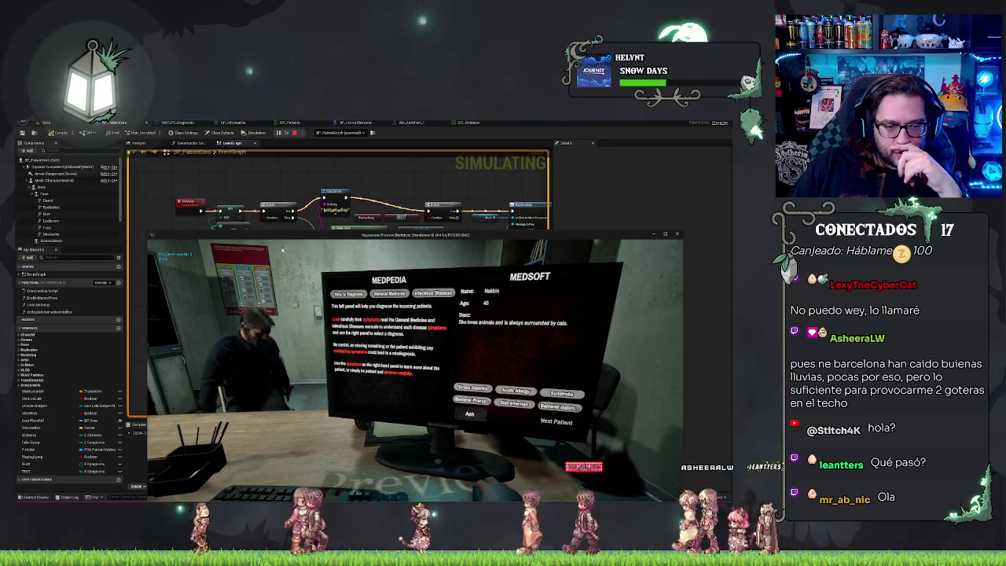
{"action": "left_click_drag", "start_coordinate": [302, 238], "coordinate": [305, 190]}
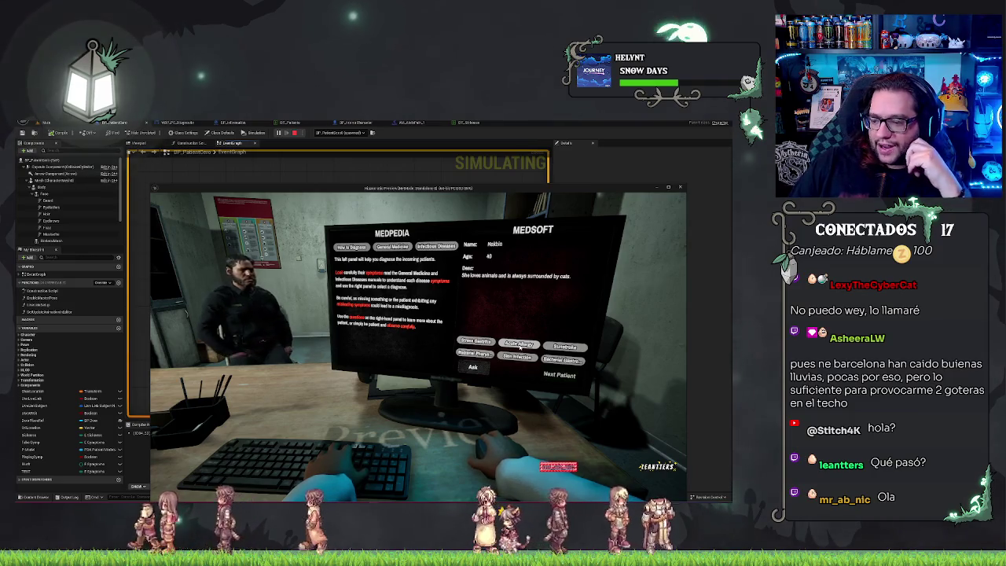
{"action": "left_click", "coordinate": [519, 343]}
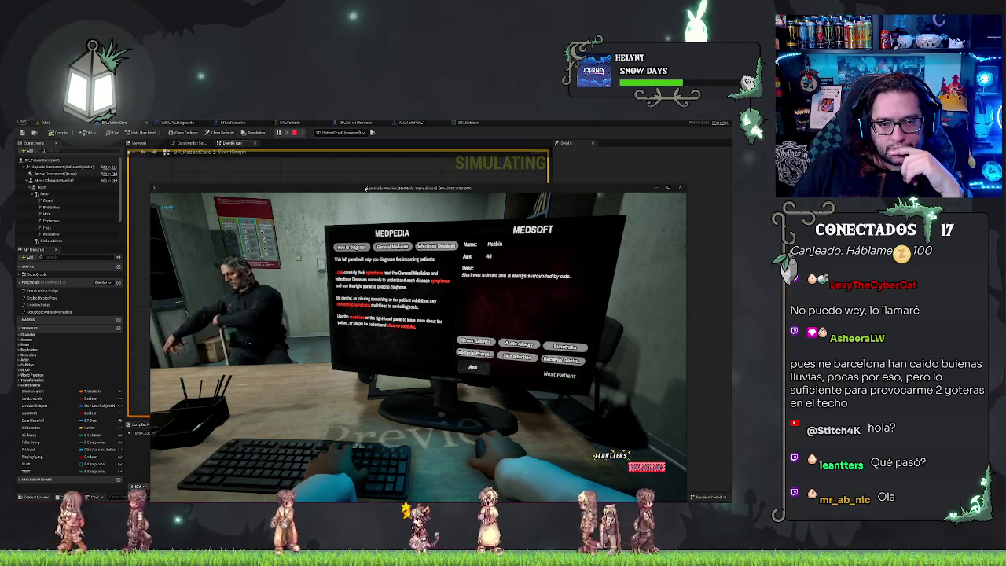
{"action": "left_click_drag", "start_coordinate": [365, 189], "coordinate": [365, 285]}
{"action": "left_click", "coordinate": [281, 272]}
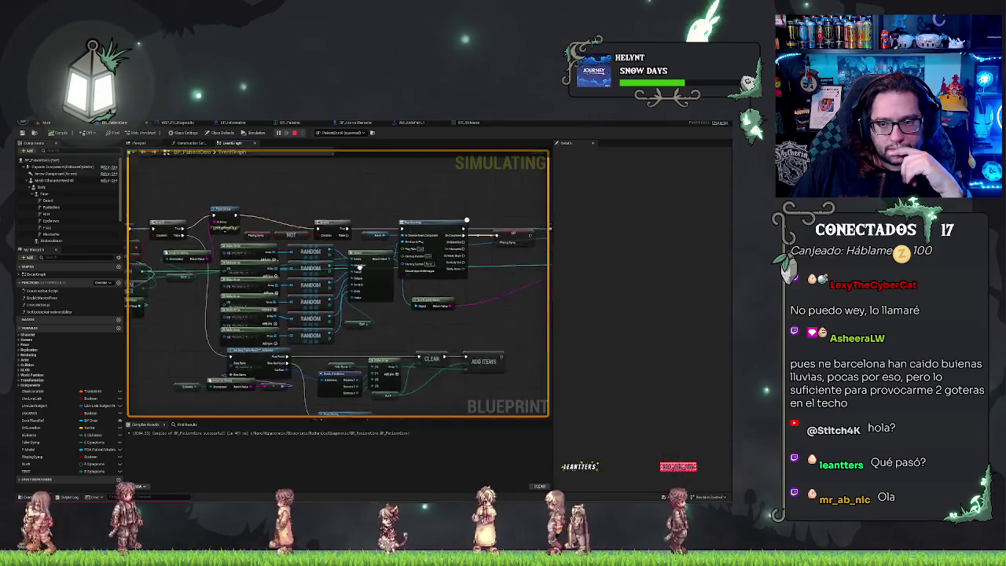
Pan to the RANDOM, LENGTH and GET ITEM nodes and select the array variable node
{"action": "left_click_drag", "start_coordinate": [450, 331], "coordinate": [302, 324]}
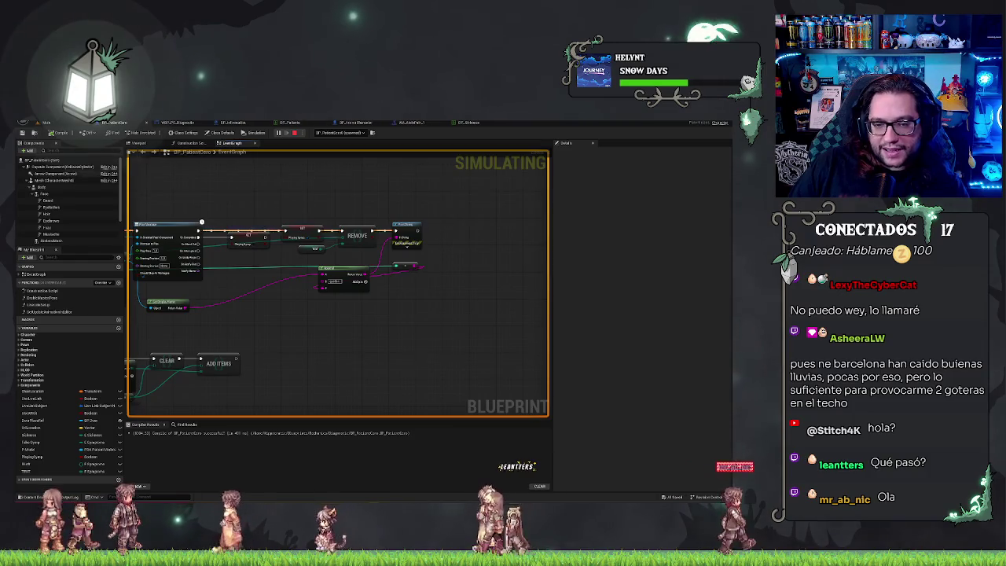
{"action": "left_click_drag", "start_coordinate": [288, 211], "coordinate": [377, 213]}
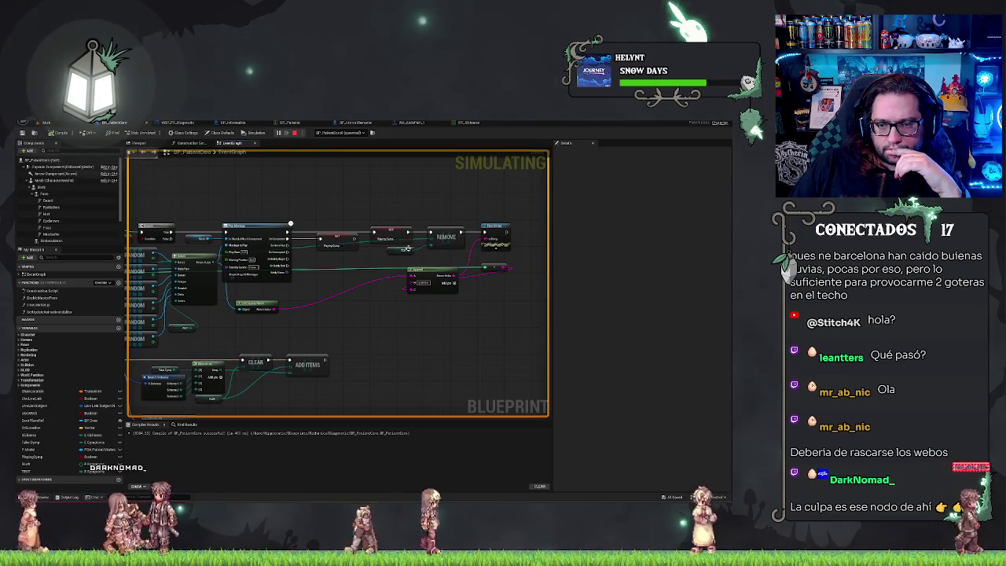
{"action": "left_click", "coordinate": [390, 246]}
{"action": "left_click_drag", "start_coordinate": [204, 271], "coordinate": [510, 254]}
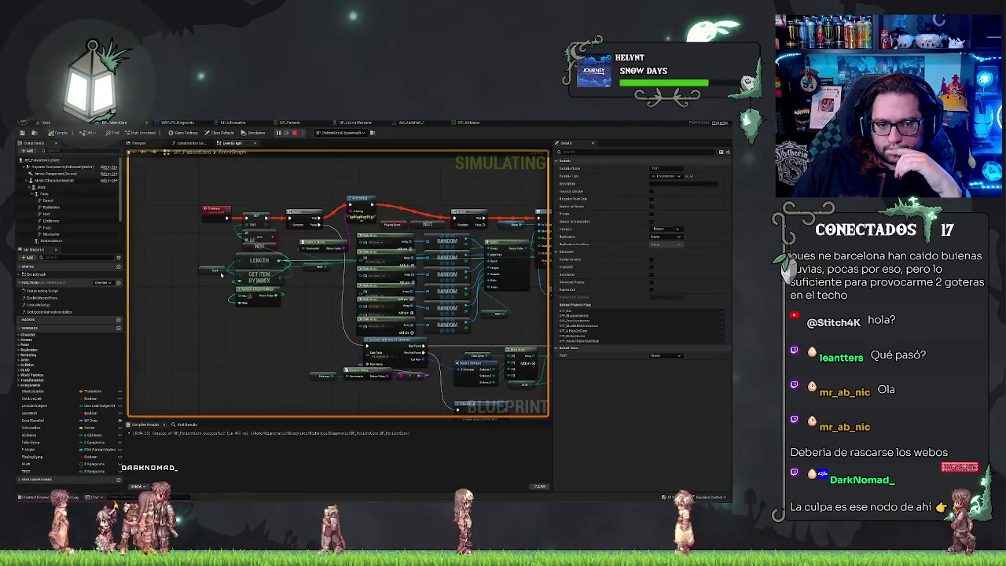
{"action": "left_click", "coordinate": [206, 270]}
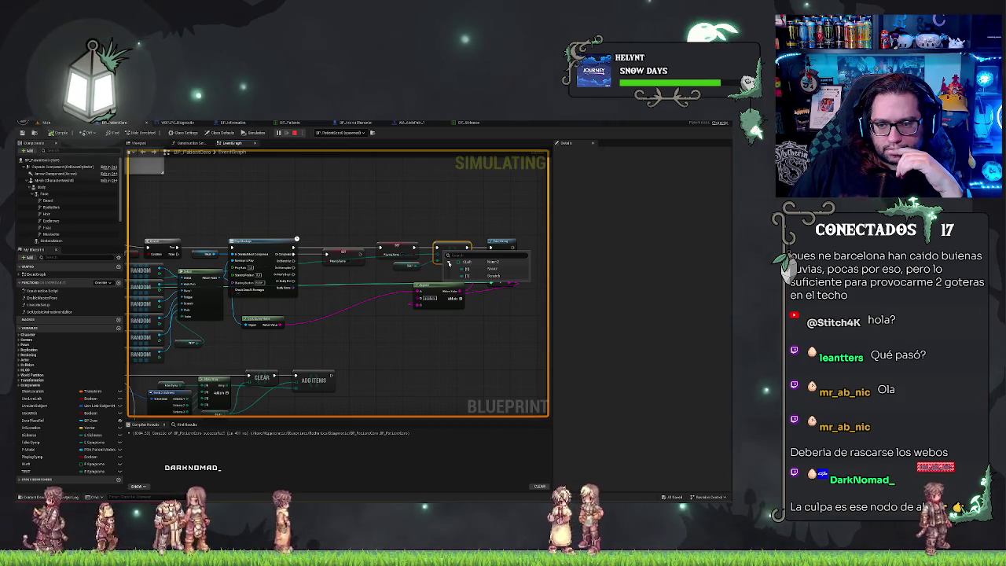
Dismiss the search menu, pan to the RANDOM chain, and expand the array's live symptom values
{"action": "key", "text": "Escape"}
{"action": "mouse_move", "coordinate": [157, 346]}
{"action": "left_mouse_down"}
{"action": "mouse_move", "coordinate": [265, 321]}
{"action": "mouse_move", "coordinate": [349, 353]}
{"action": "left_mouse_up"}
{"action": "right_click", "coordinate": [349, 354]}
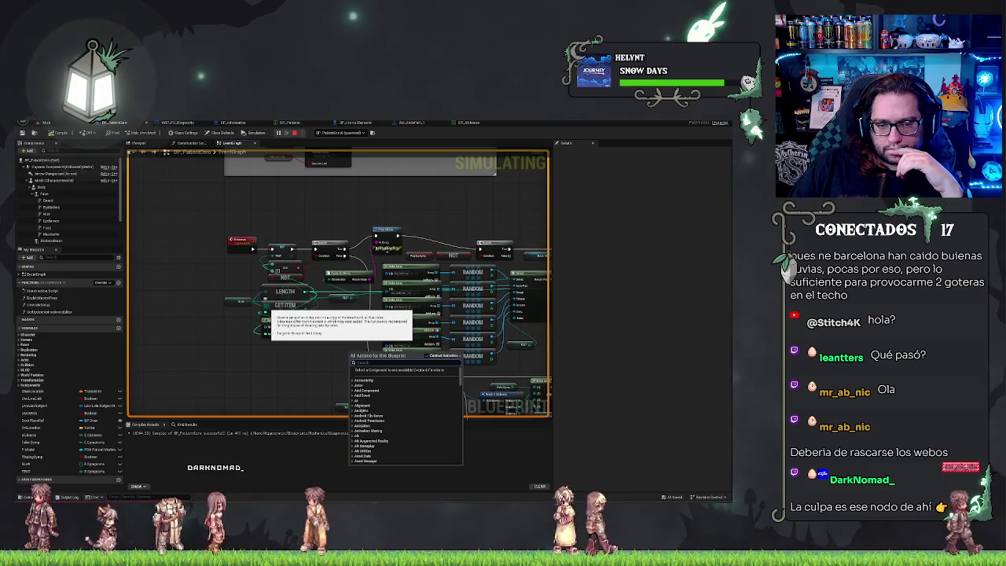
{"action": "left_click", "coordinate": [222, 348]}
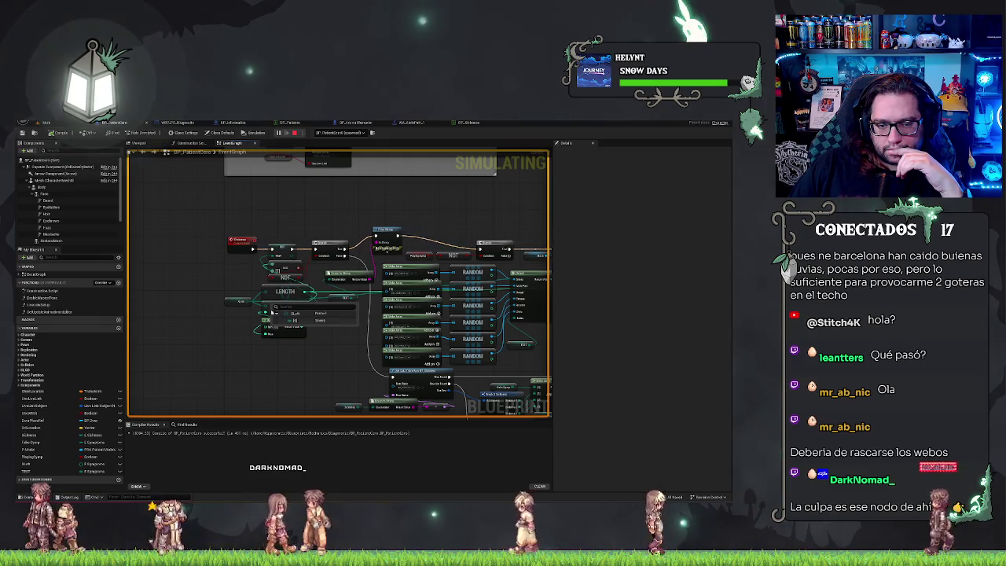
{"action": "mouse_move", "coordinate": [253, 300]}
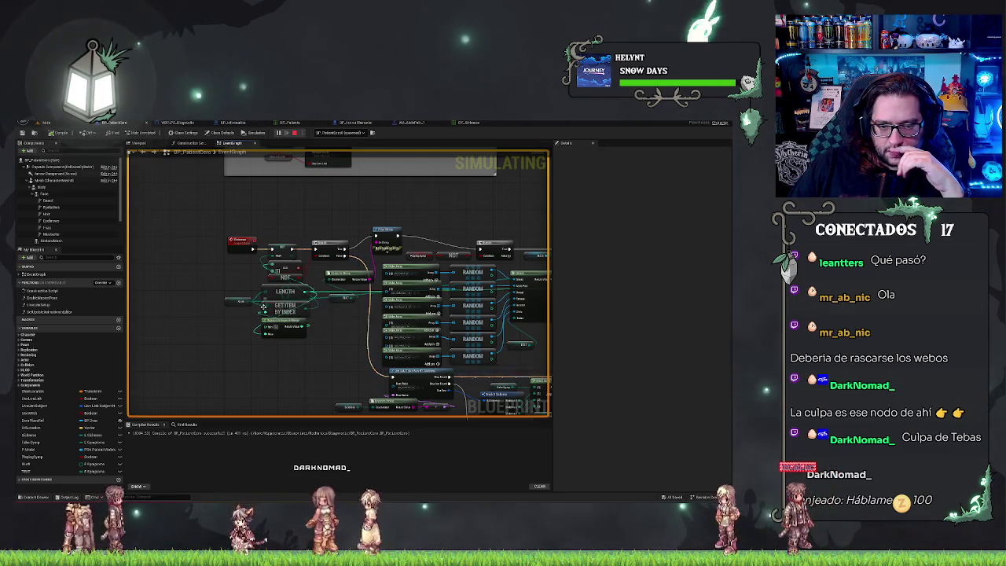
{"action": "left_click", "coordinate": [276, 313]}
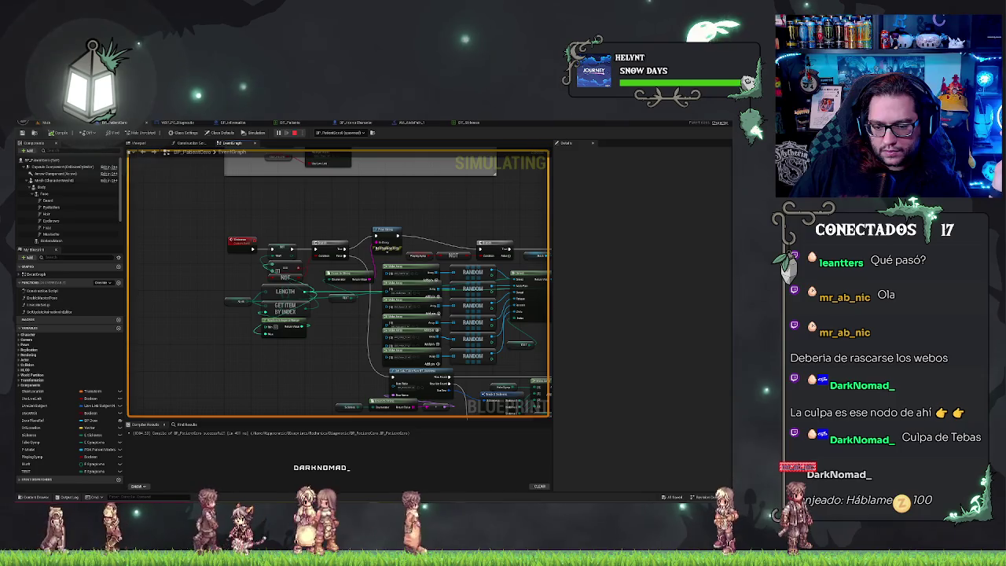
Bring the running game preview to the front from the taskbar and expand the array's debug values
{"action": "mouse_move", "coordinate": [312, 501]}
{"action": "mouse_move", "coordinate": [373, 497]}
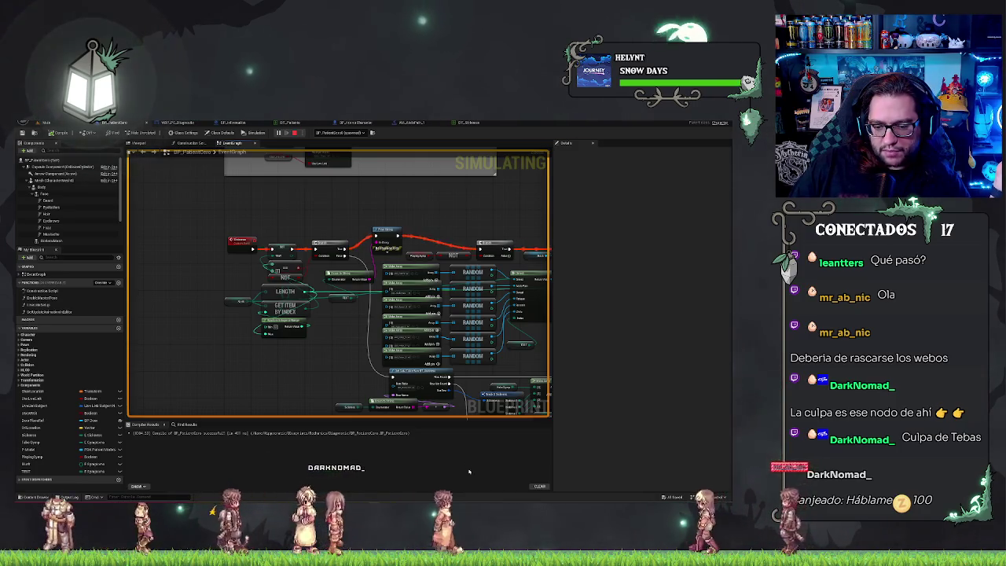
{"action": "left_click", "coordinate": [374, 487]}
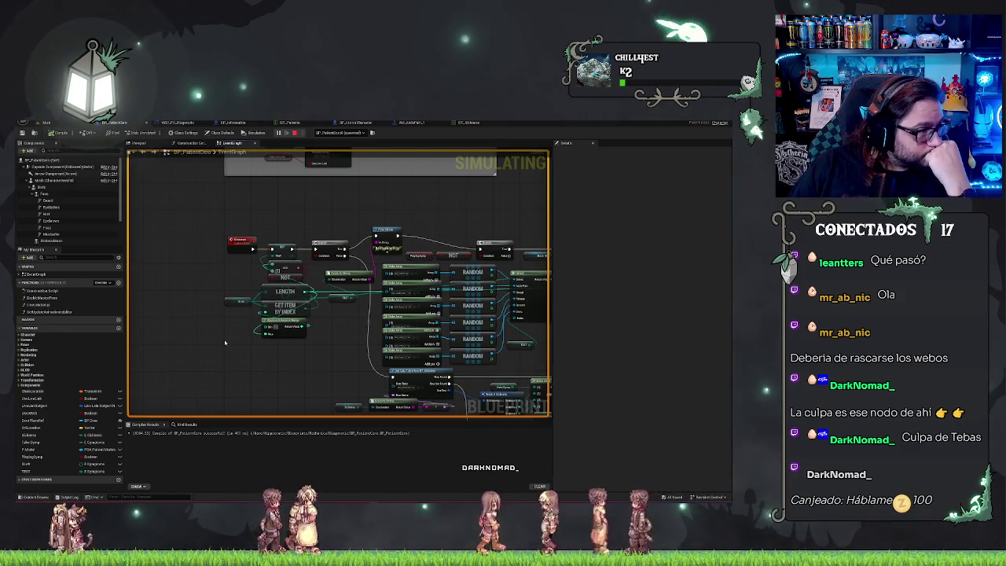
{"action": "mouse_move", "coordinate": [343, 289]}
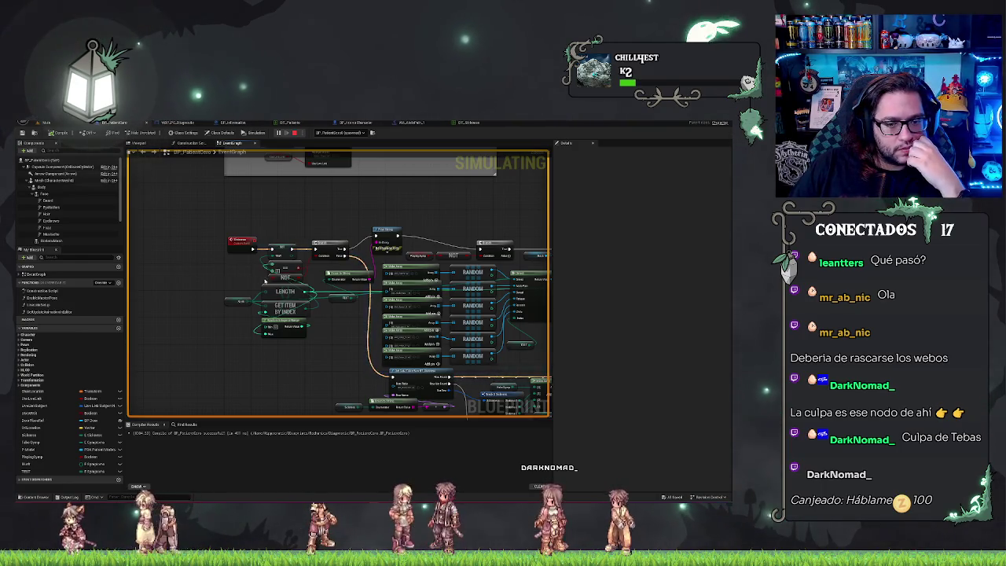
{"action": "left_click", "coordinate": [276, 314]}
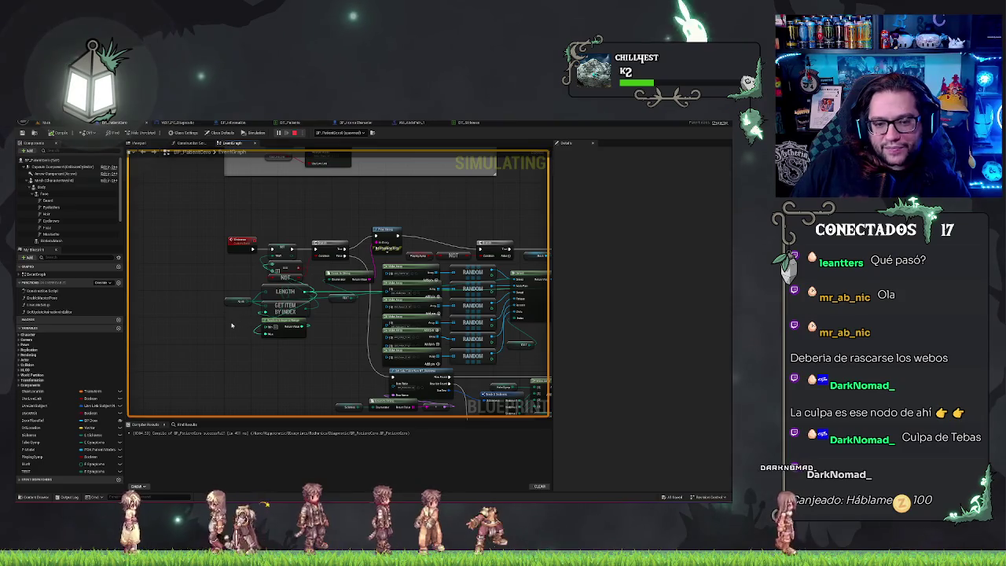
{"action": "mouse_move", "coordinate": [267, 303]}
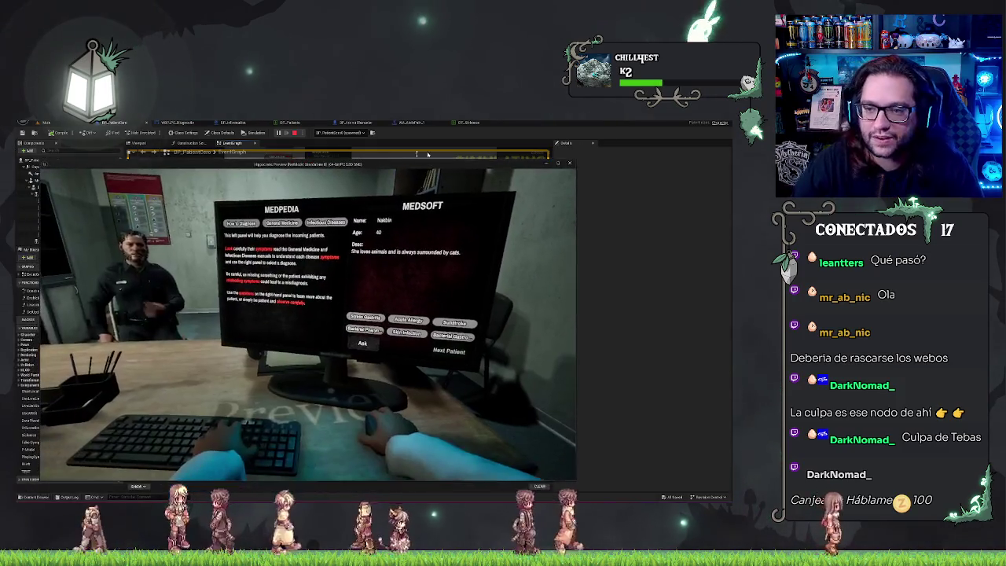
Close the game preview window to stop the Play-In-Editor session
{"action": "left_click", "coordinate": [569, 162]}
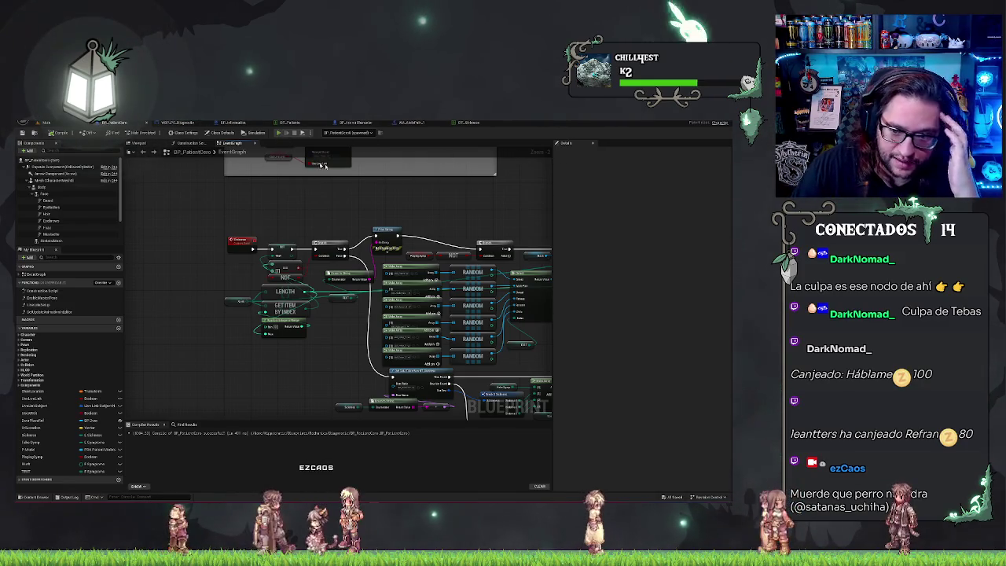
Launch Play again and toggle the preview behind the editor with Alt+Tab
{"action": "left_click", "coordinate": [278, 133]}
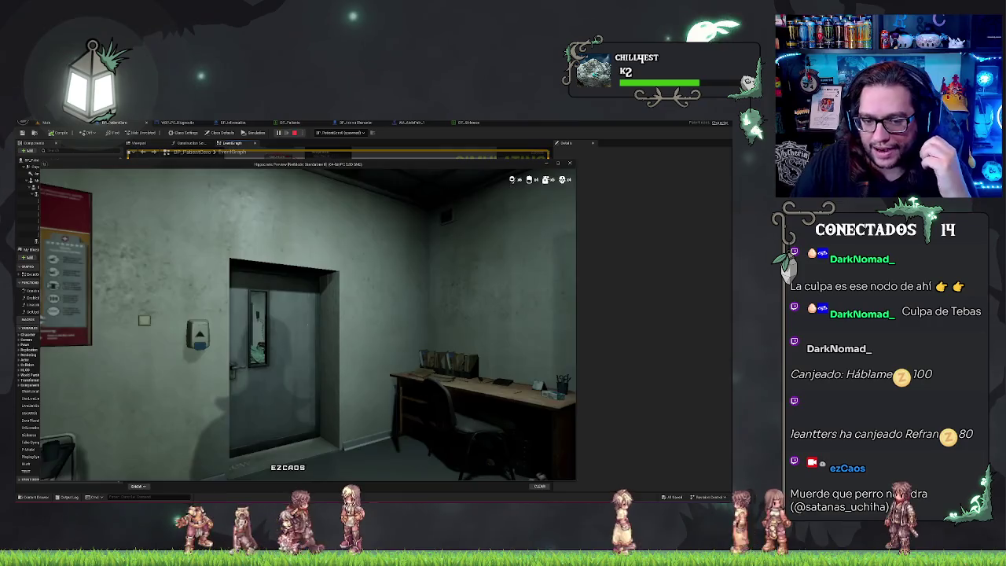
{"action": "left_click", "coordinate": [365, 151]}
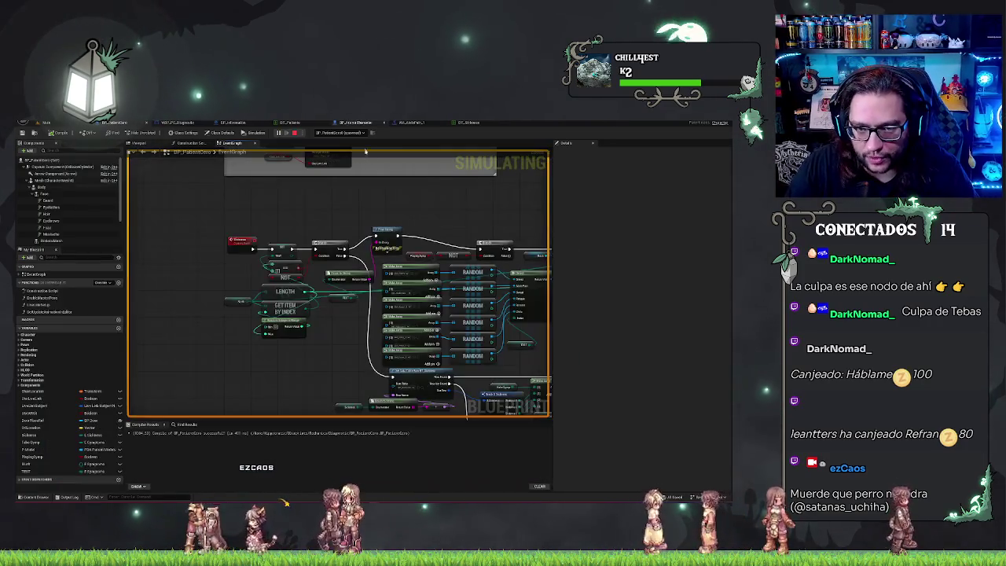
{"action": "key", "text": "alt+Tab"}
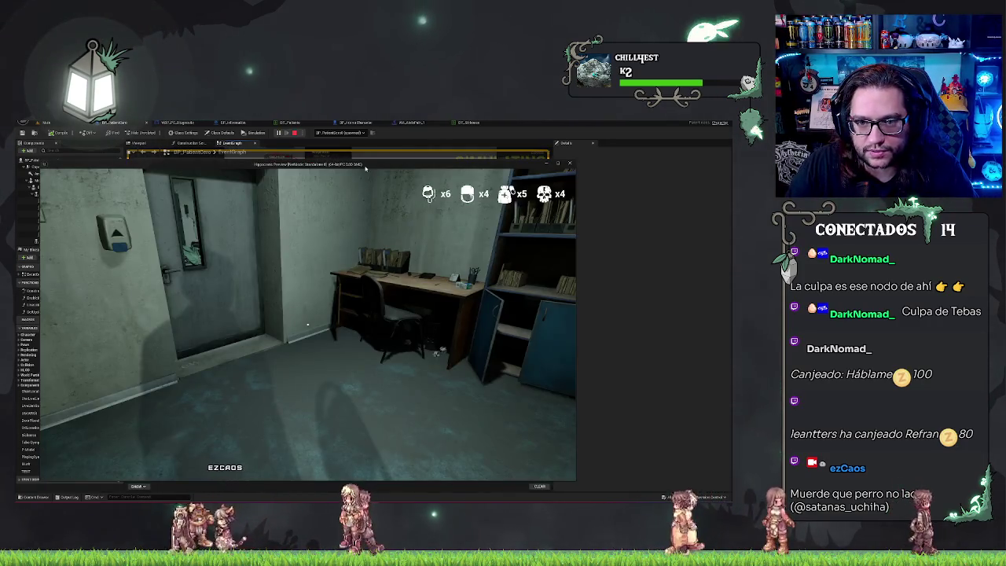
{"action": "key", "text": "alt+Tab"}
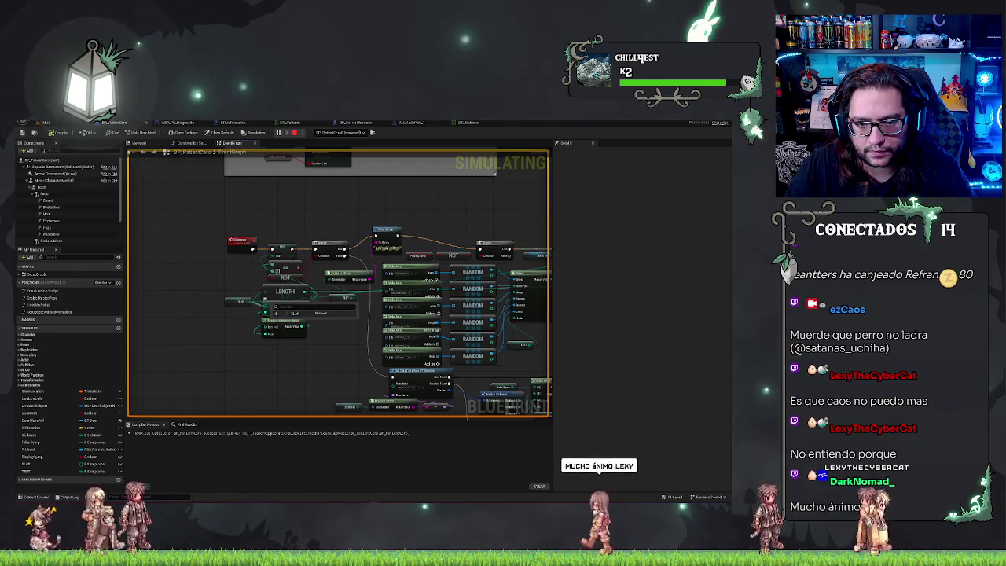
{"action": "mouse_move", "coordinate": [276, 313]}
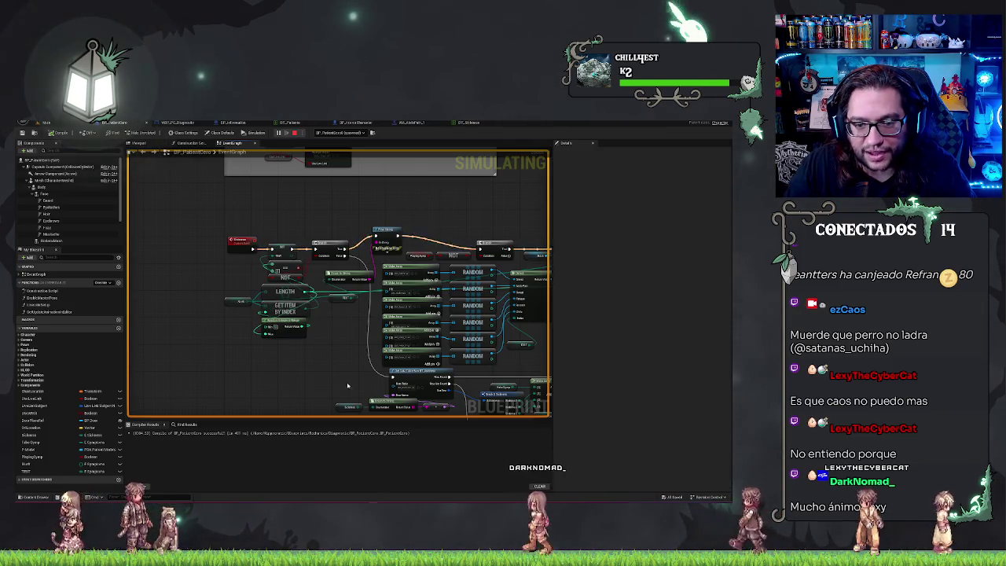
Pan across the RANDOM, Clear and Add Items nodes, then stop the running simulation
{"action": "left_click_drag", "start_coordinate": [349, 210], "coordinate": [98, 192]}
{"action": "mouse_move", "coordinate": [349, 210]}
{"action": "left_mouse_down"}
{"action": "mouse_move", "coordinate": [186, 227]}
{"action": "mouse_move", "coordinate": [482, 226]}
{"action": "left_mouse_up"}
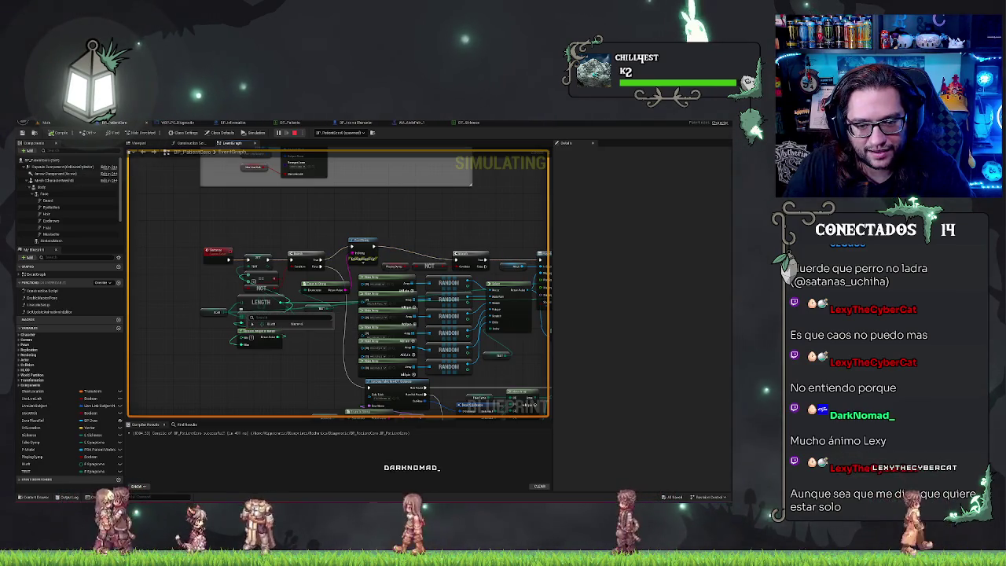
{"action": "left_click_drag", "start_coordinate": [503, 353], "coordinate": [250, 319]}
{"action": "left_click_drag", "start_coordinate": [407, 322], "coordinate": [257, 348]}
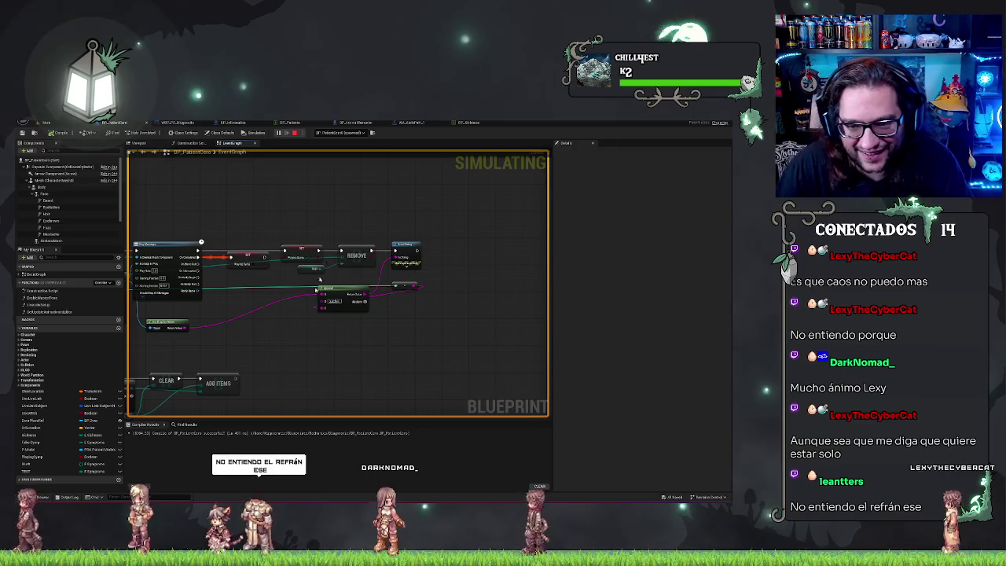
{"action": "left_click_drag", "start_coordinate": [256, 356], "coordinate": [407, 316]}
{"action": "key", "text": "Escape"}
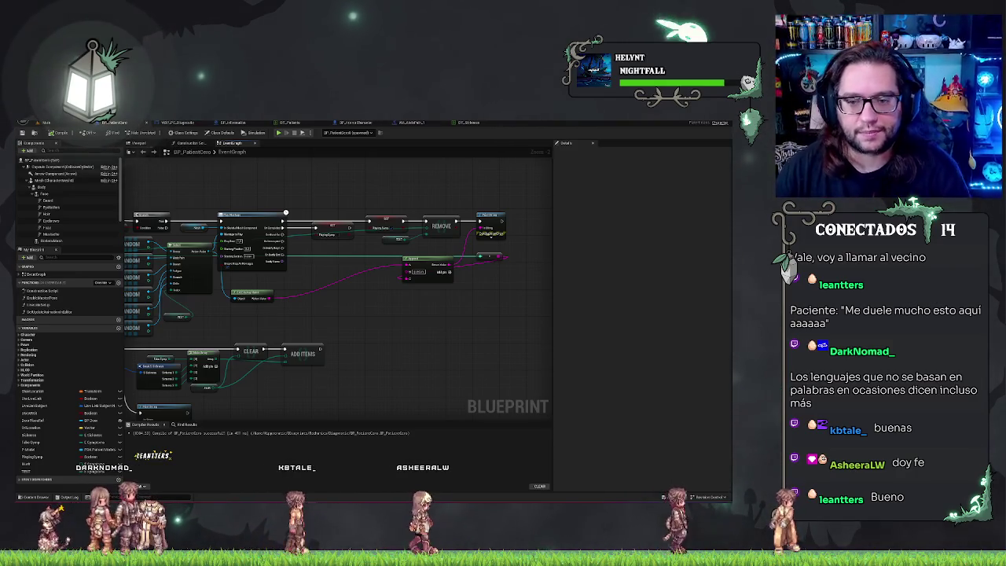
Select the variable getter, then the SET node, at the start of the BP_PatientCore logic
{"action": "right_click", "coordinate": [429, 323]}
{"action": "left_click_drag", "start_coordinate": [388, 308], "coordinate": [542, 338]}
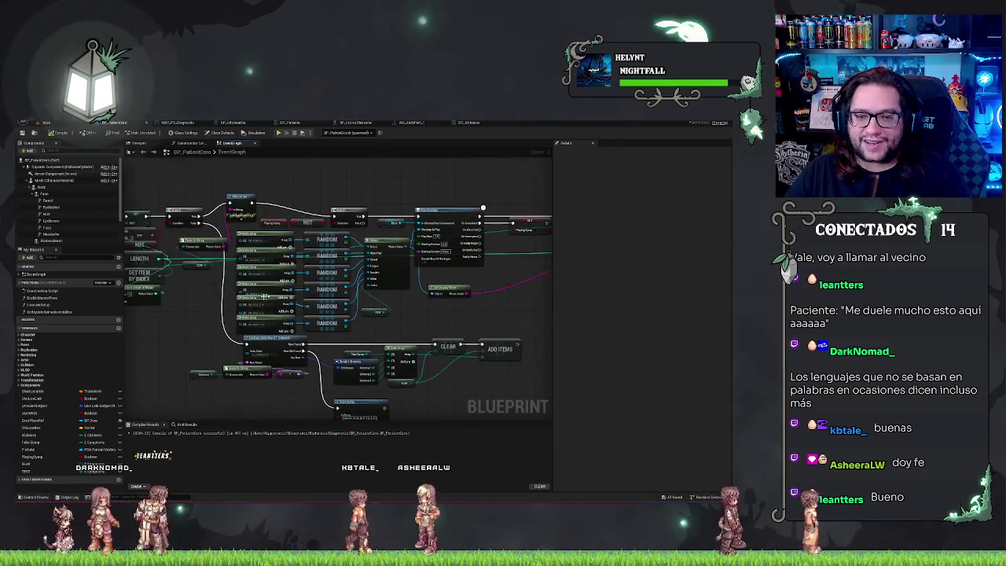
{"action": "scroll", "coordinate": [292, 299], "scroll_direction": "up", "scroll_amount": 2}
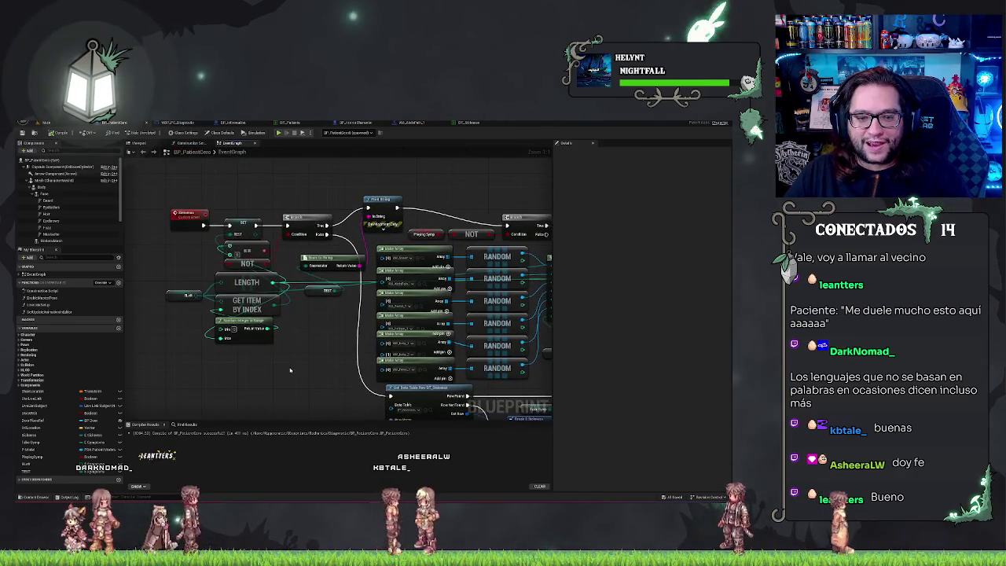
{"action": "left_click", "coordinate": [186, 295]}
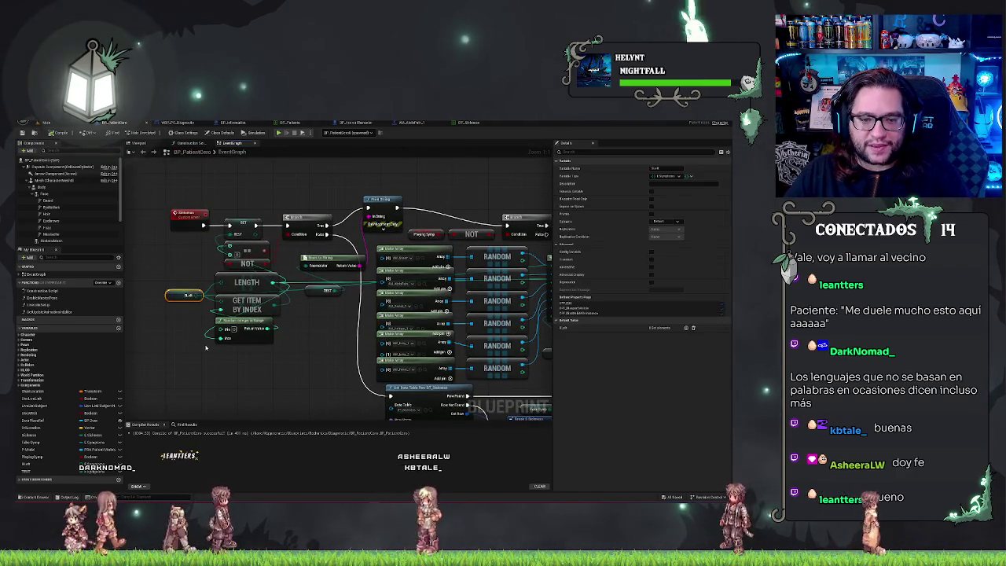
{"action": "left_click", "coordinate": [242, 225]}
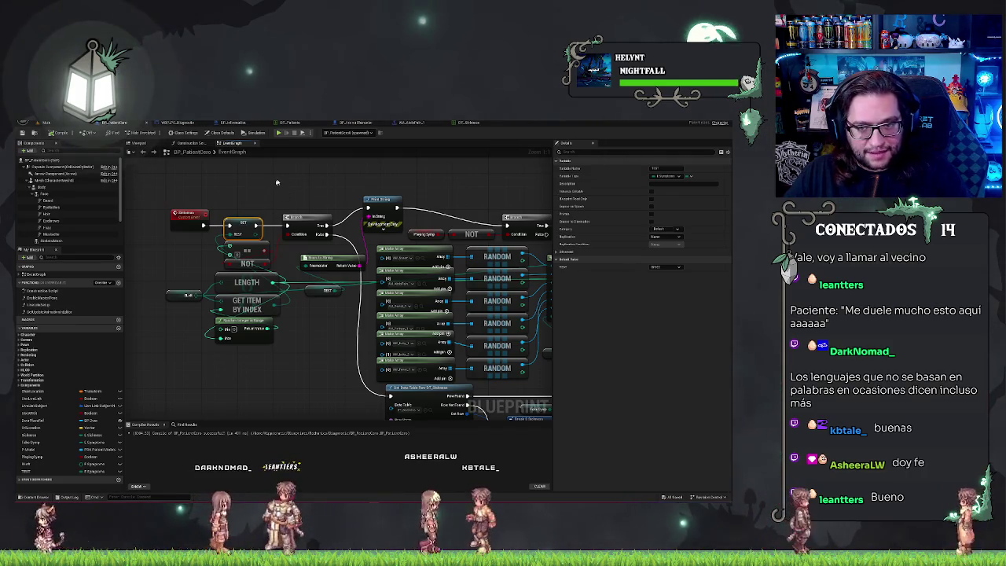
{"action": "left_click_drag", "start_coordinate": [401, 202], "coordinate": [352, 211]}
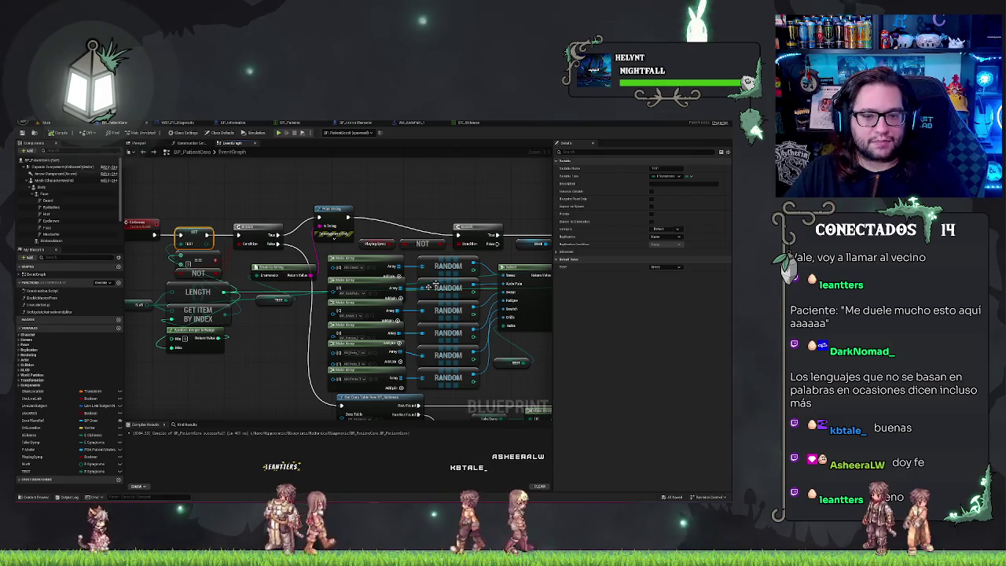
{"action": "mouse_move", "coordinate": [386, 160]}
{"action": "left_mouse_down"}
{"action": "mouse_move", "coordinate": [202, 180]}
{"action": "mouse_move", "coordinate": [235, 196]}
{"action": "mouse_move", "coordinate": [274, 188]}
{"action": "mouse_move", "coordinate": [382, 206]}
{"action": "mouse_move", "coordinate": [453, 162]}
{"action": "left_mouse_up"}
{"action": "scroll", "coordinate": [349, 194], "scroll_direction": "up", "scroll_amount": 1}
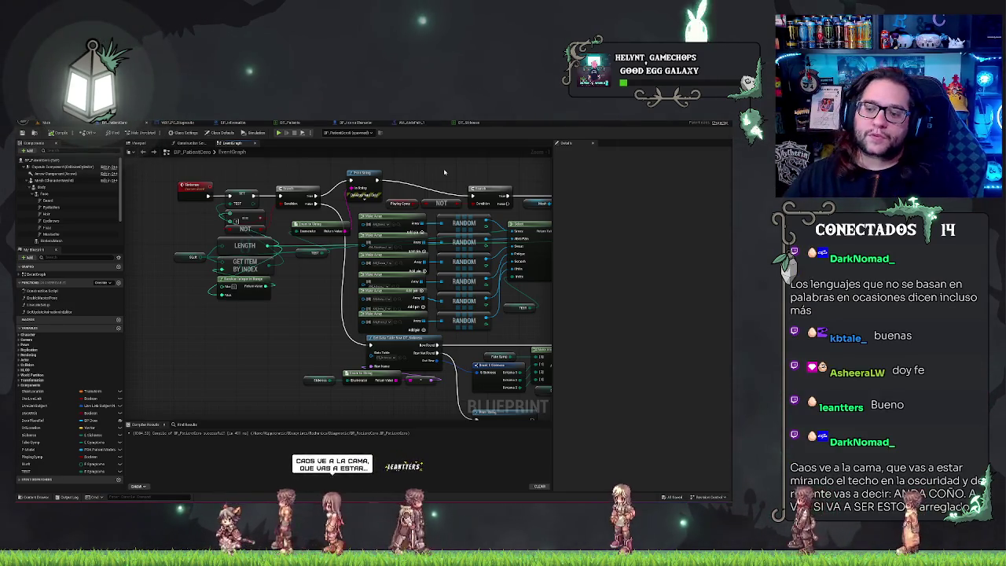
{"action": "left_click", "coordinate": [521, 307]}
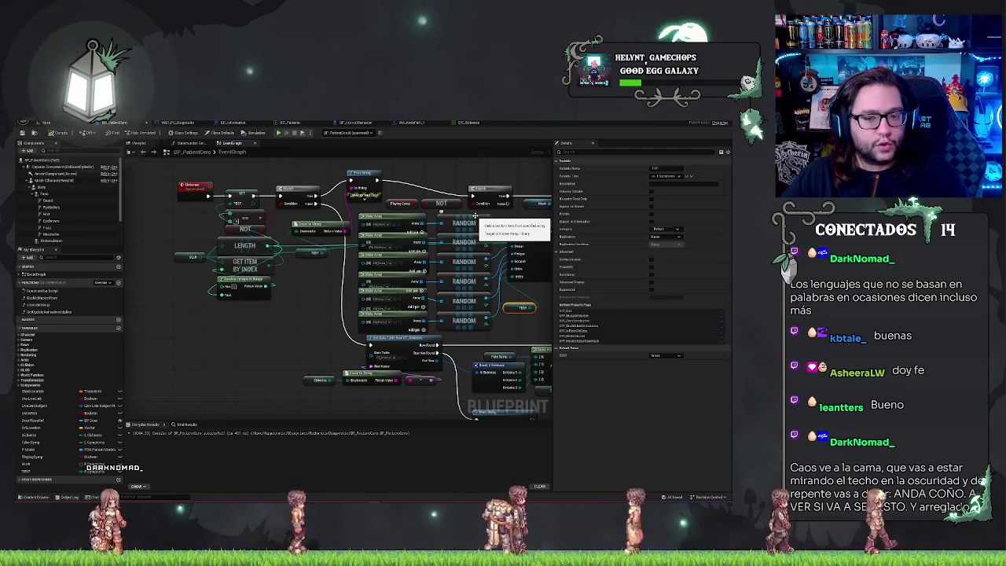
{"action": "left_click", "coordinate": [267, 339]}
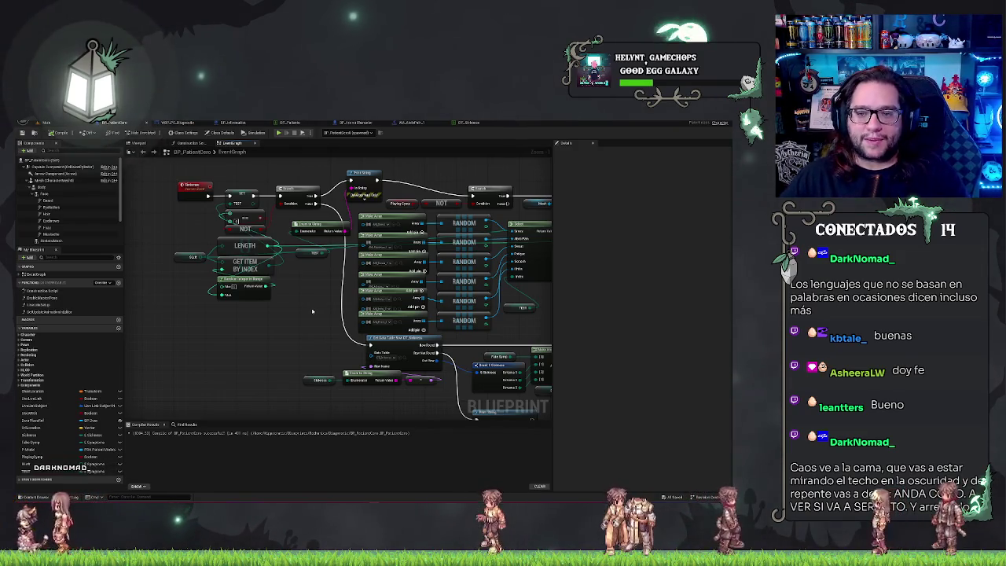
{"action": "left_click_drag", "start_coordinate": [313, 308], "coordinate": [198, 237]}
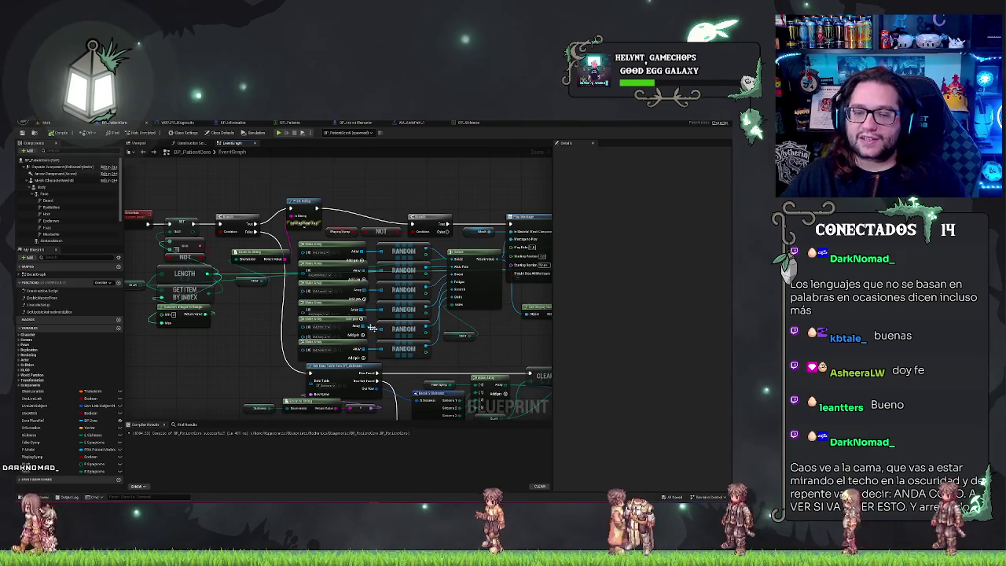
{"action": "scroll", "coordinate": [373, 215], "scroll_direction": "down", "scroll_amount": 2}
{"action": "left_click_drag", "start_coordinate": [482, 297], "coordinate": [429, 267]}
{"action": "left_click", "coordinate": [460, 285]}
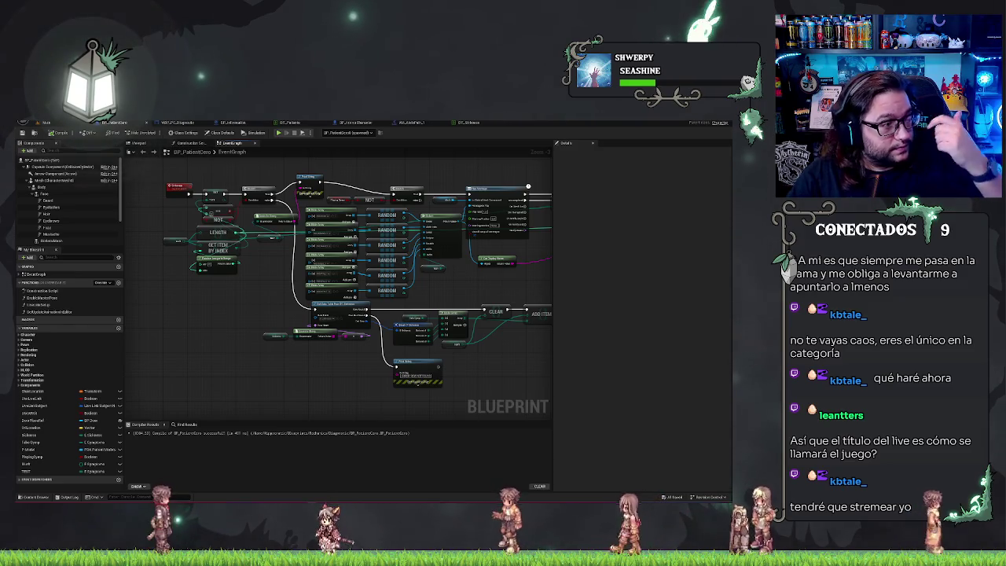
Bring up the Steamworks store page admin in the browser and select the Hippocratic title
{"action": "left_click", "coordinate": [270, 219]}
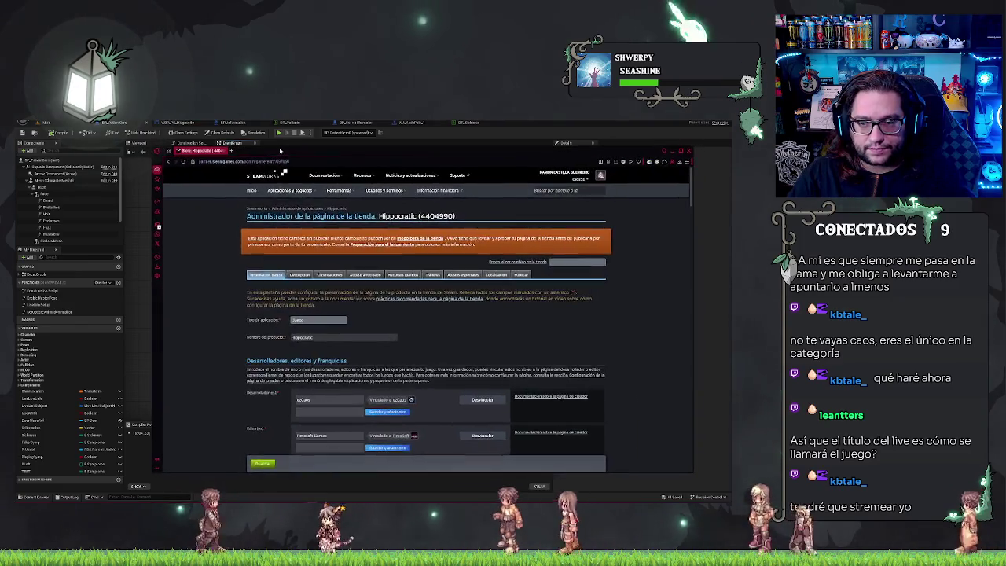
{"action": "scroll", "coordinate": [301, 249], "scroll_direction": "down", "scroll_amount": 3}
{"action": "scroll", "coordinate": [629, 254], "scroll_direction": "up", "scroll_amount": 3}
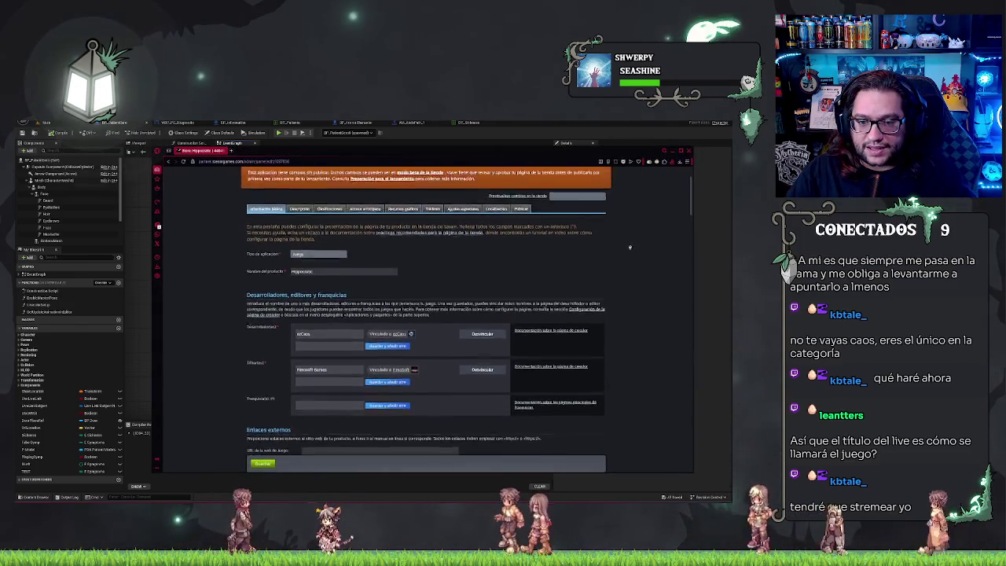
{"action": "double_click", "coordinate": [397, 180]}
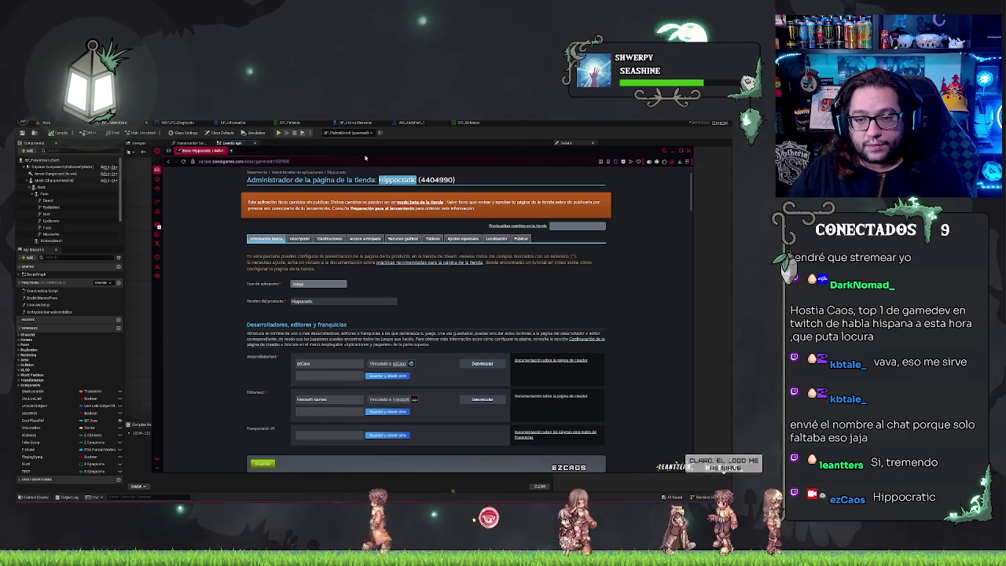
Minimize the Steamworks browser window to return to the Unreal Editor
{"action": "left_click", "coordinate": [664, 150]}
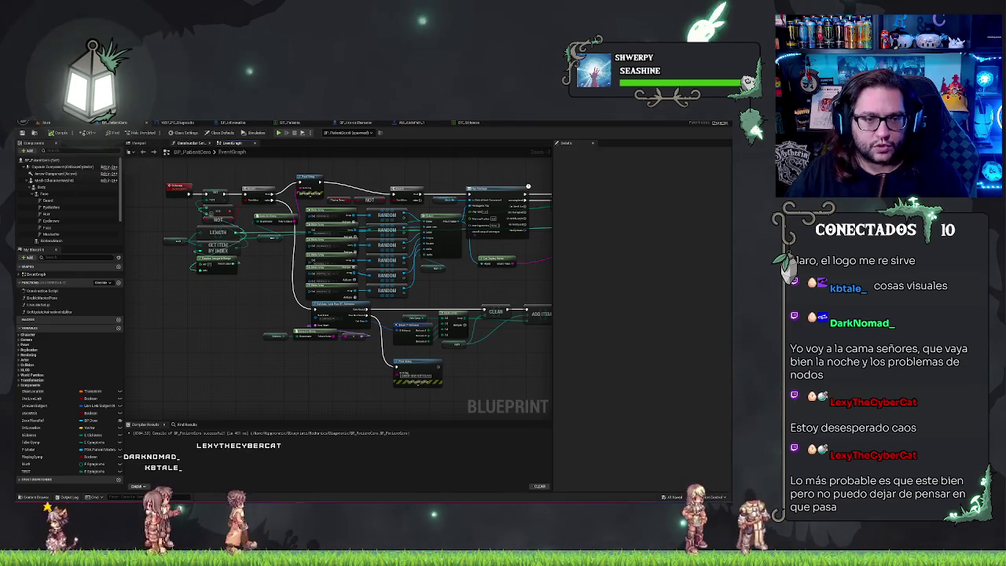
Switch from the BP_PatientCore graph to the Main level editor tab
{"action": "left_click", "coordinate": [73, 124]}
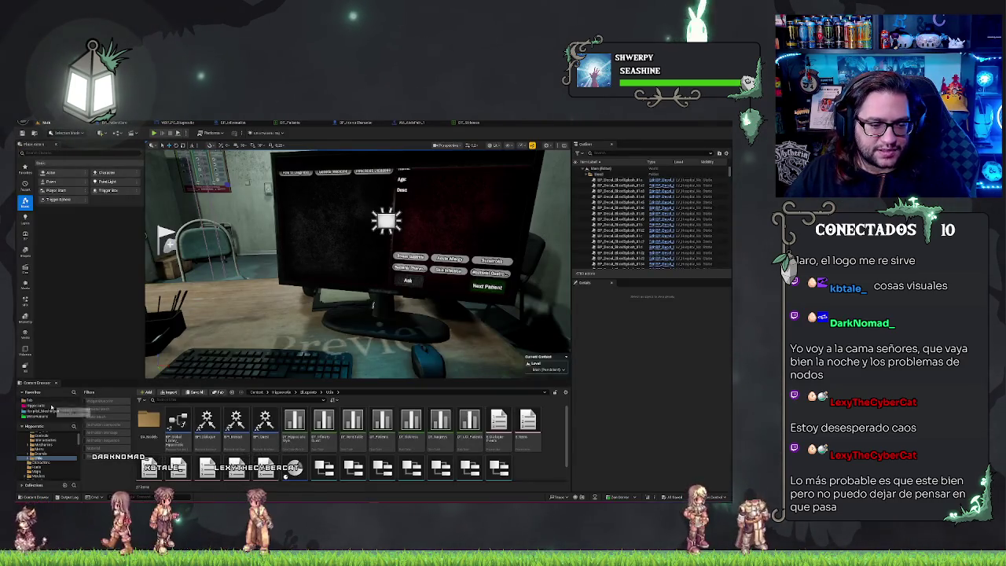
Browse the Hippocratic favourite folder's texture assets, then cycle to the other open windows
{"action": "left_click", "coordinate": [52, 406]}
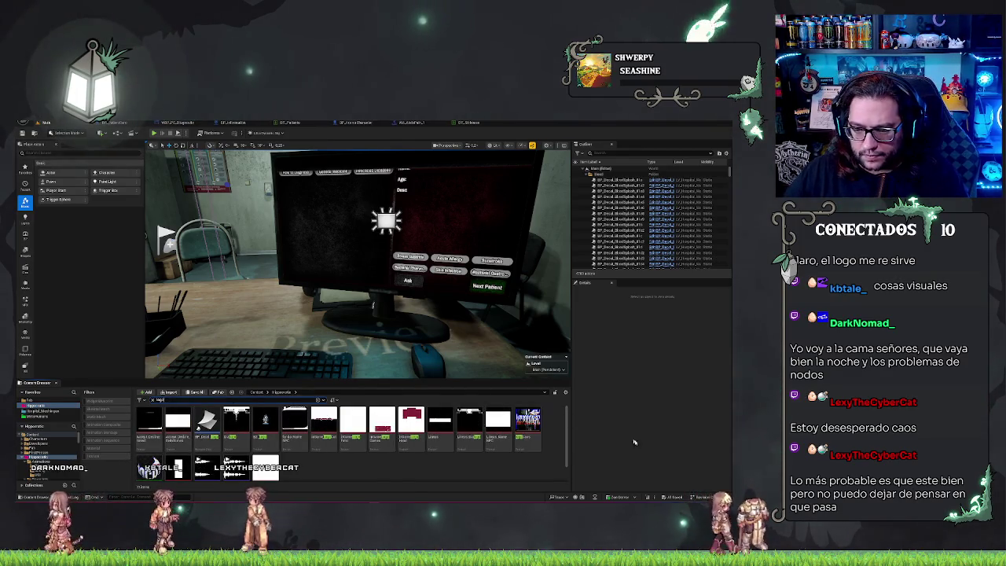
{"action": "mouse_move", "coordinate": [537, 435]}
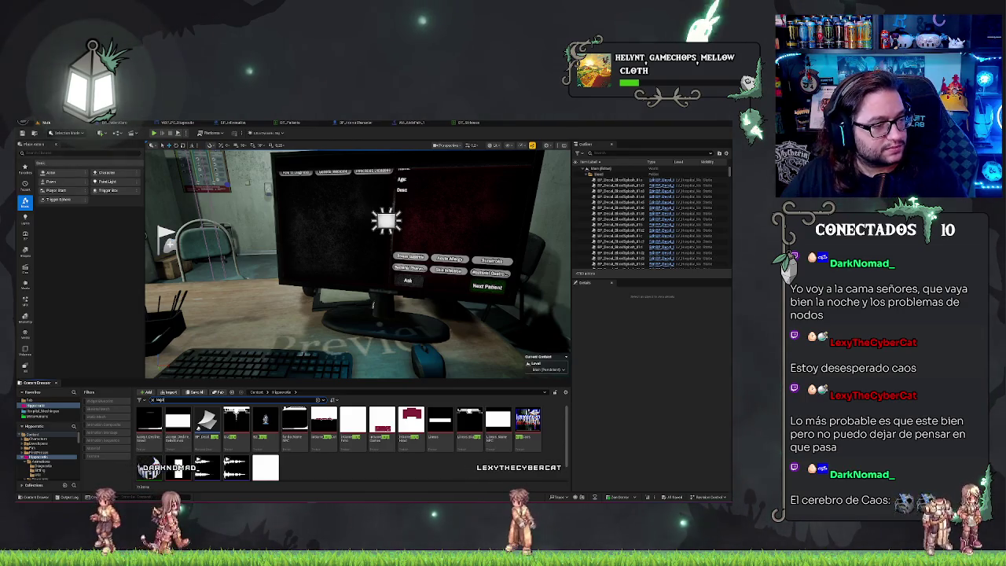
{"action": "key", "text": "alt+Tab"}
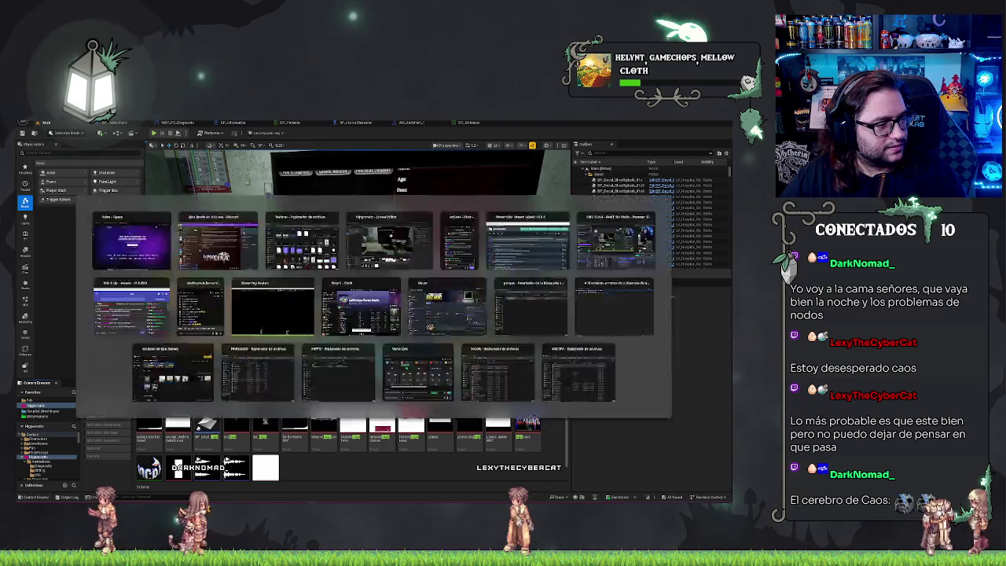